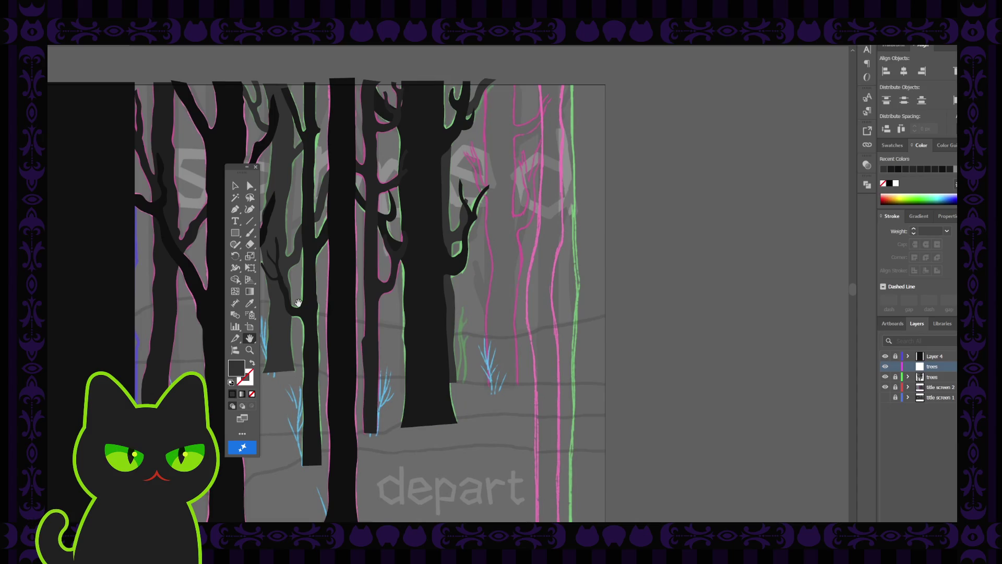
- Sample a dark tree's colour with the Eyedropper and use it as a black stroke with no fill
{"action": "key", "text": "i"}
{"action": "left_click", "coordinate": [427, 278]}
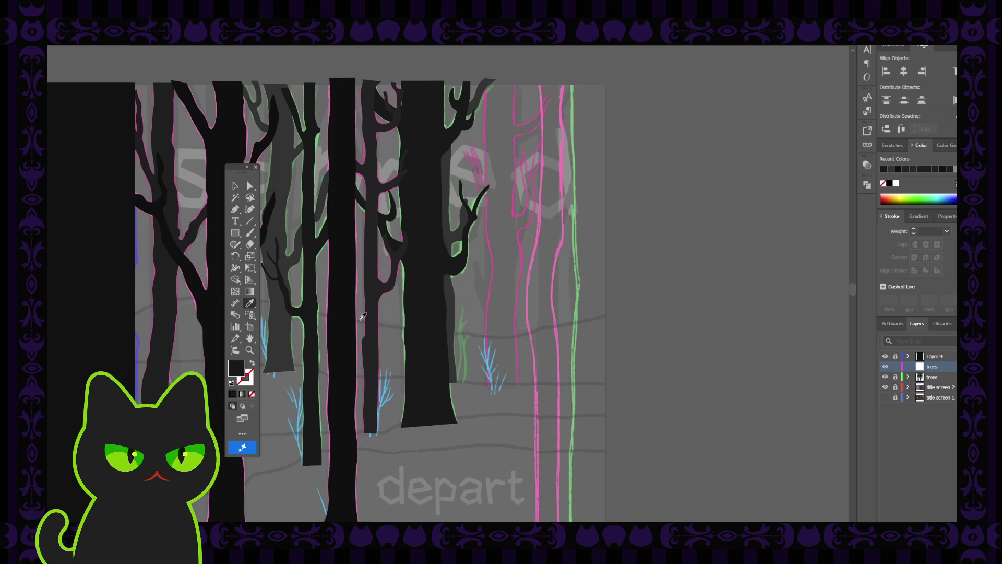
{"action": "left_click", "coordinate": [253, 365]}
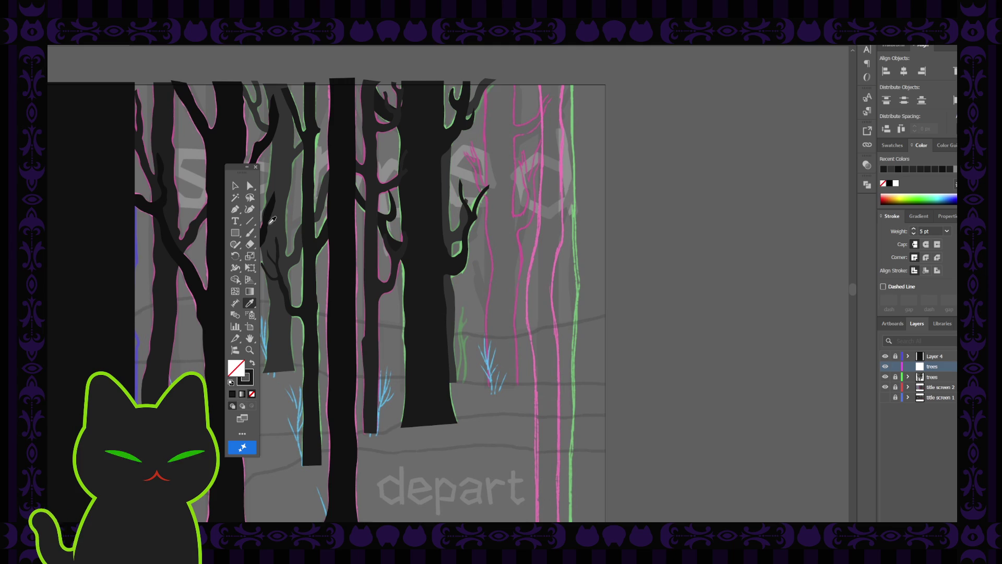
{"action": "left_click", "coordinate": [235, 209]}
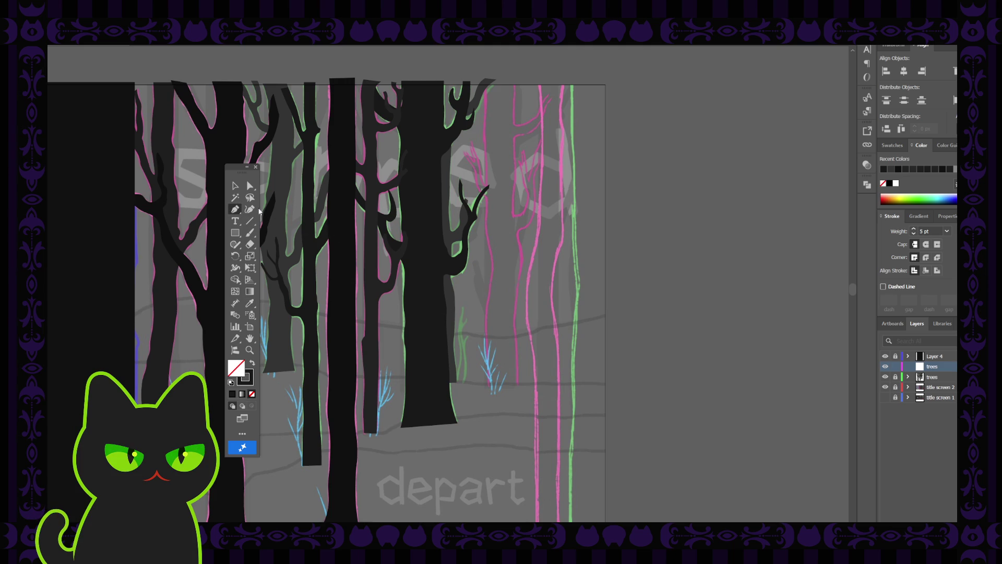
- Start a black line at the top of the pink trunk and add points down its upper half
{"action": "left_click", "coordinate": [250, 209]}
{"action": "left_click", "coordinate": [483, 81]}
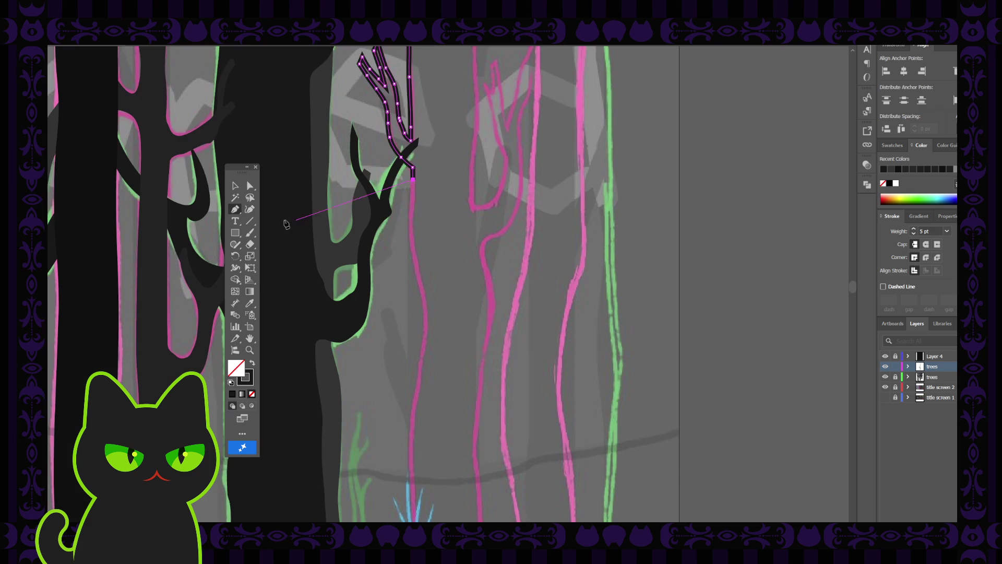
{"action": "left_click", "coordinate": [412, 203]}
{"action": "left_click", "coordinate": [411, 220]}
{"action": "left_click", "coordinate": [410, 242]}
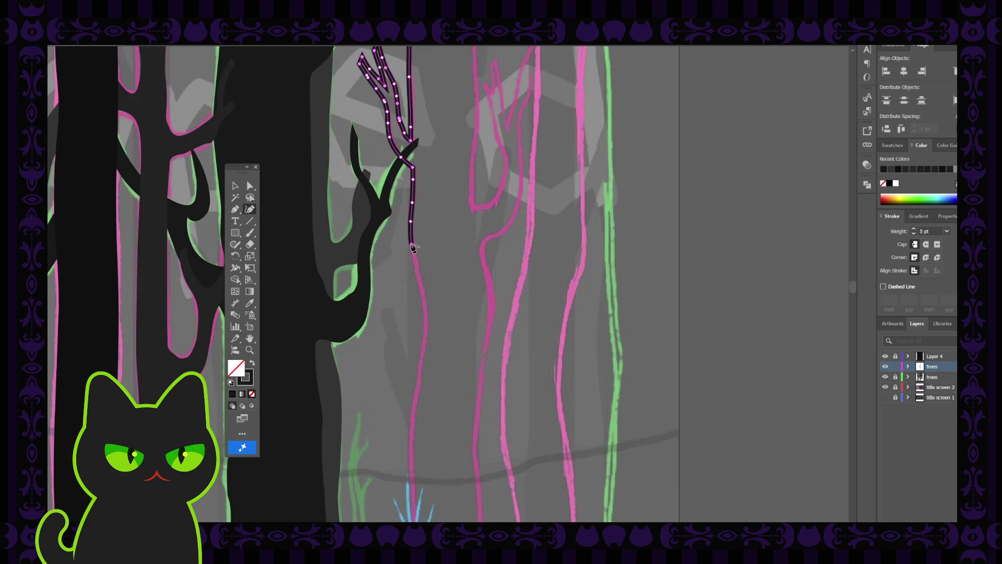
{"action": "left_click", "coordinate": [418, 276]}
{"action": "left_click", "coordinate": [424, 299]}
{"action": "scroll", "coordinate": [427, 328], "scroll_direction": "down", "scroll_amount": 2}
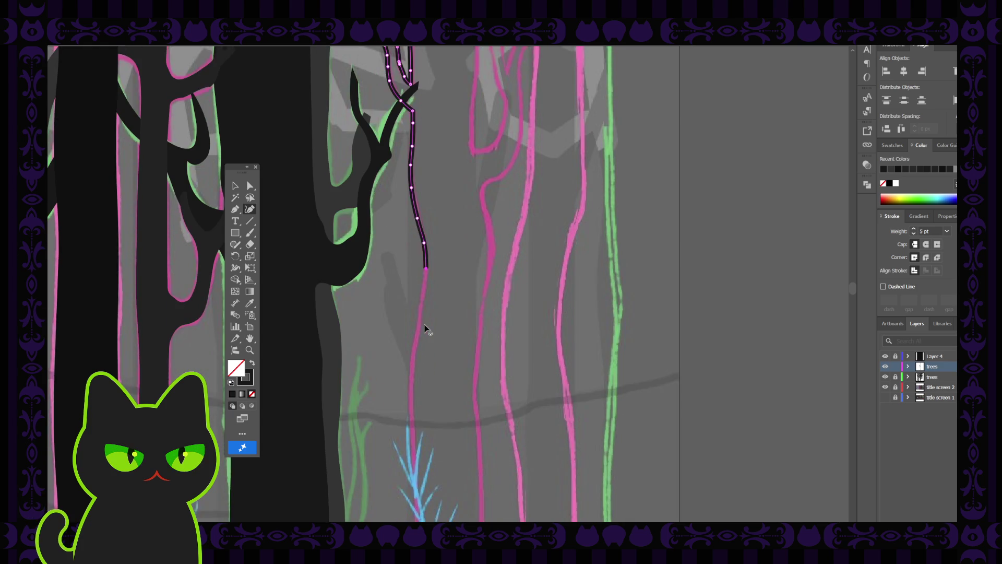
{"action": "scroll", "coordinate": [426, 313], "scroll_direction": "down", "scroll_amount": 1}
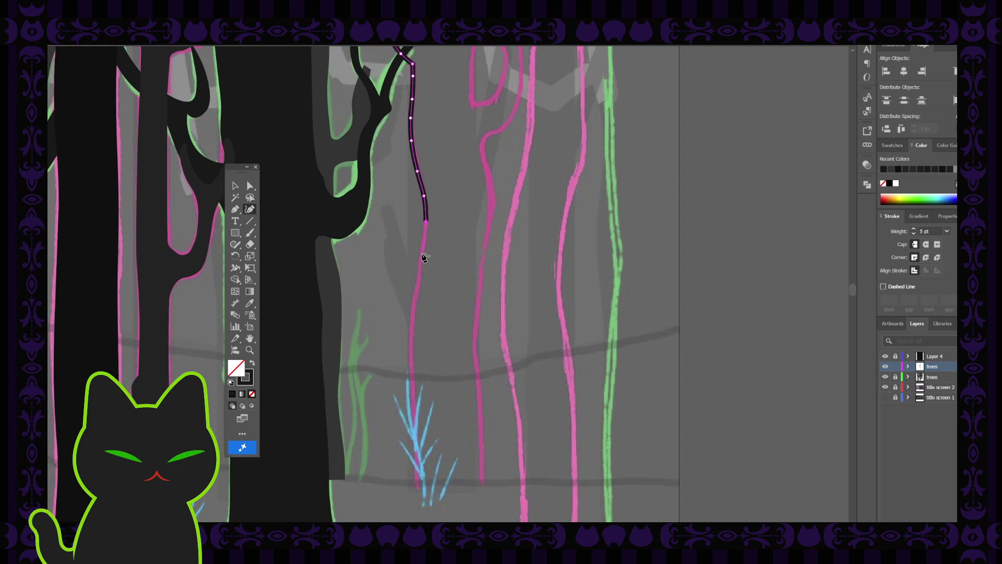
- Continue the line down to the bottom of the pink trunk near the grass tuft and deselect it
{"action": "left_click", "coordinate": [423, 253]}
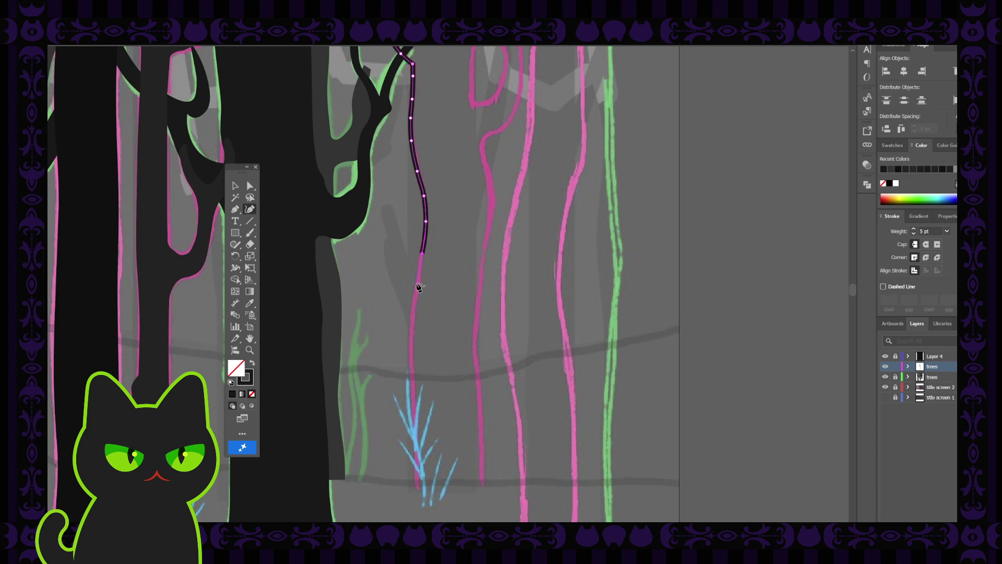
{"action": "left_click", "coordinate": [418, 282]}
{"action": "left_click", "coordinate": [414, 308]}
{"action": "left_click", "coordinate": [413, 346]}
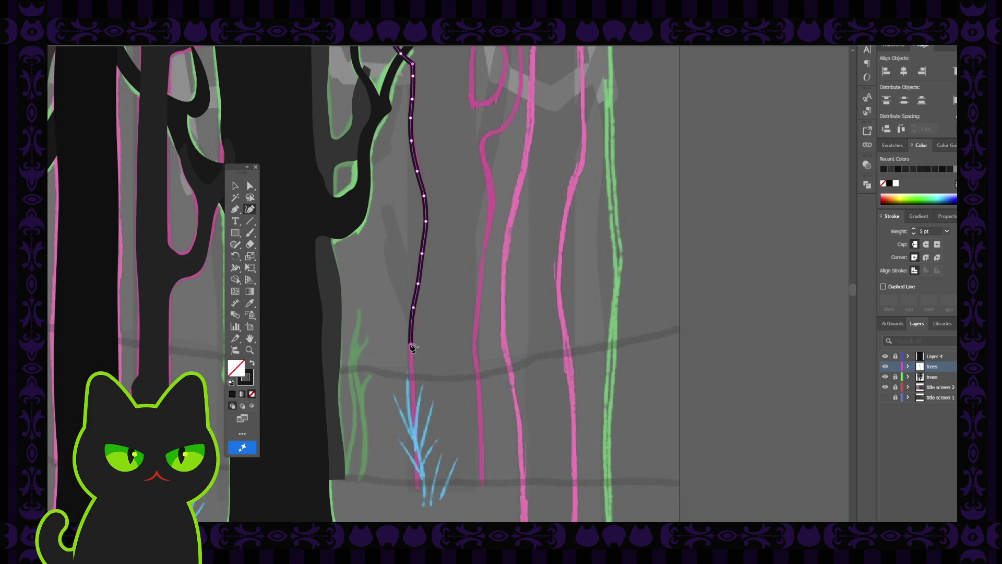
{"action": "key", "text": "Escape"}
{"action": "scroll", "coordinate": [413, 347], "scroll_direction": "down", "scroll_amount": 3}
{"action": "key", "text": "ctrl+z"}
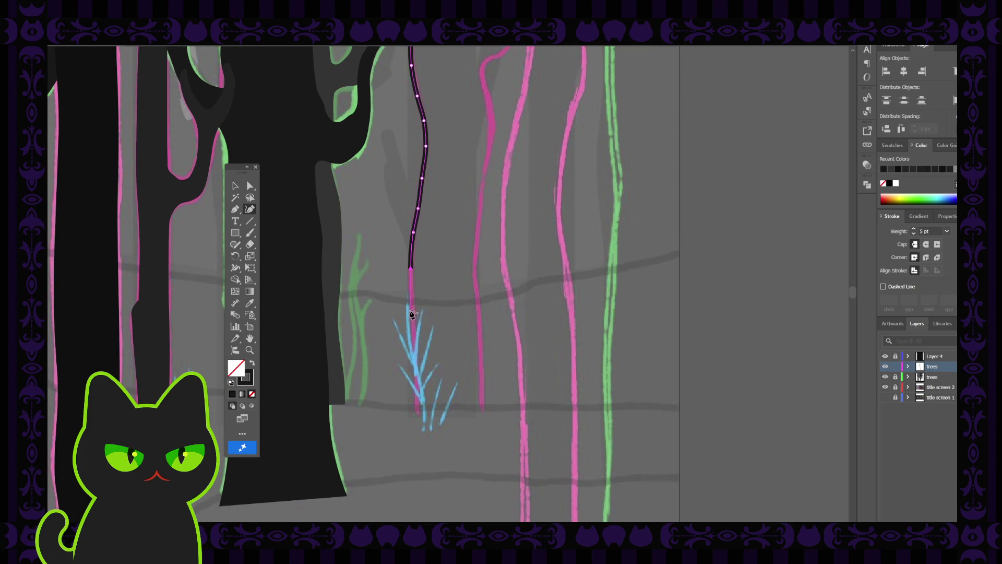
{"action": "left_click", "coordinate": [413, 313]}
{"action": "left_click", "coordinate": [417, 414]}
{"action": "left_click", "coordinate": [235, 185]}
{"action": "left_click", "coordinate": [344, 235]}
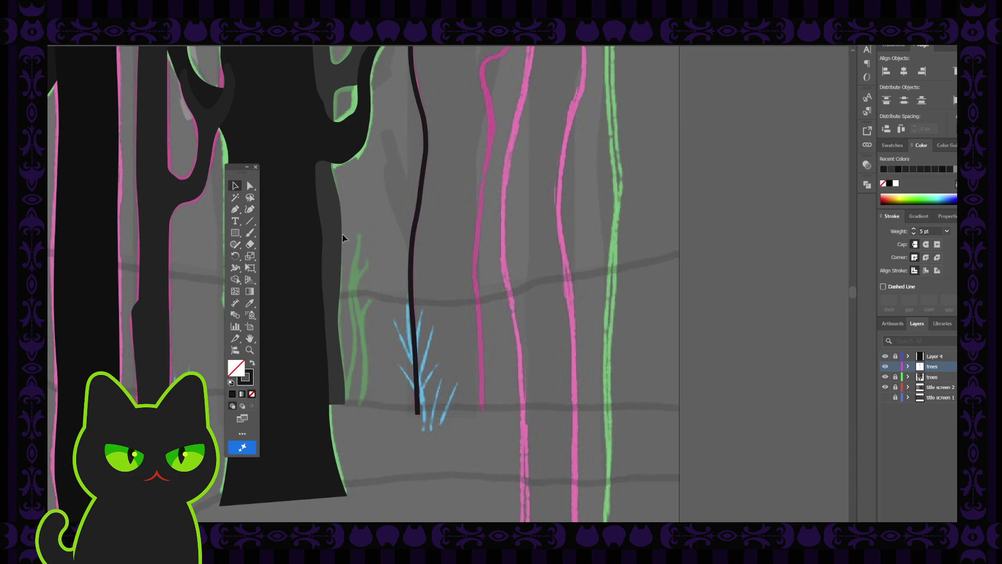
{"action": "scroll", "coordinate": [354, 261], "scroll_direction": "down", "scroll_amount": 2}
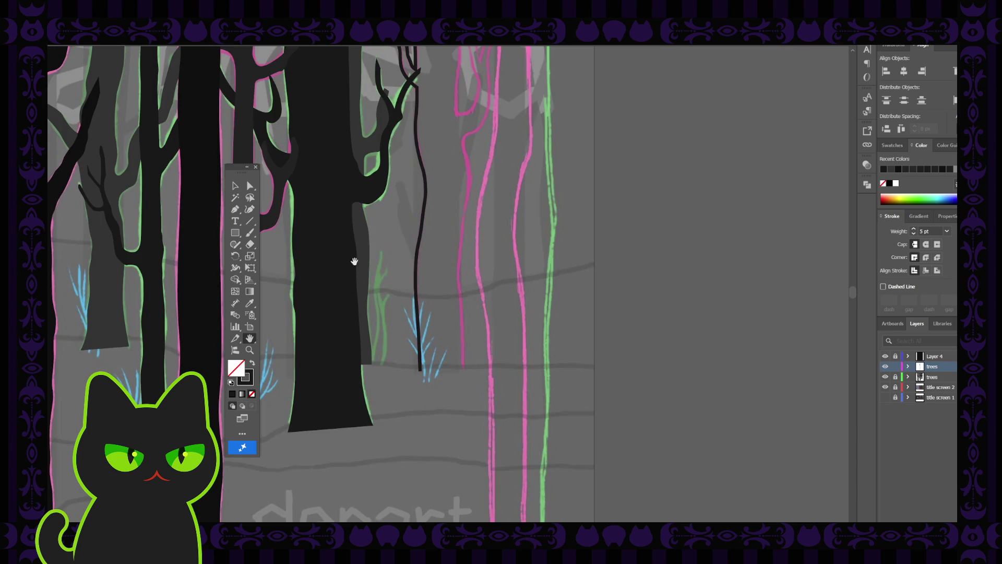
{"action": "scroll", "coordinate": [398, 198], "scroll_direction": "up", "scroll_amount": 2}
{"action": "scroll", "coordinate": [373, 285], "scroll_direction": "up", "scroll_amount": 1}
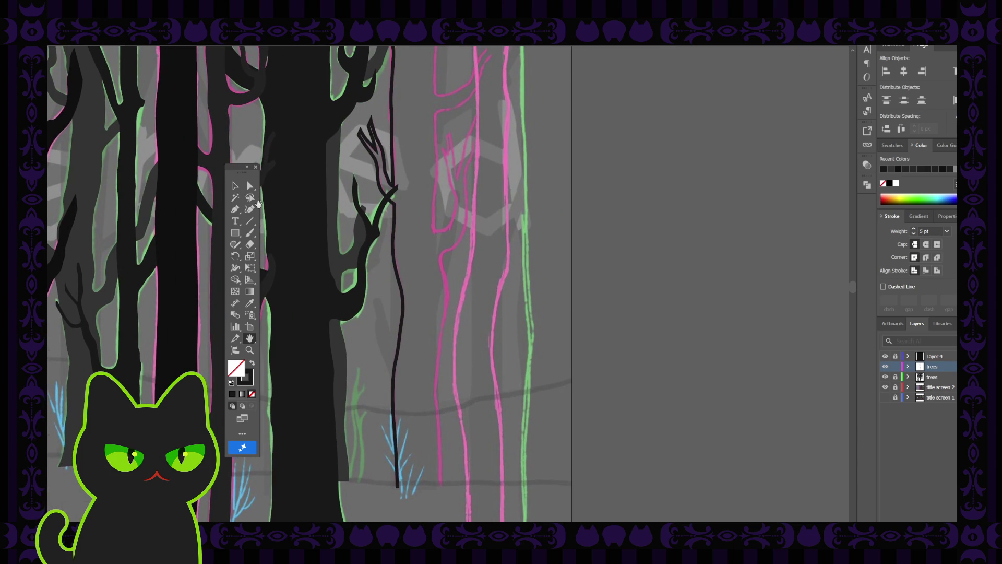
- Inspect the first trunk line's points, pan to the next pink trunk and start a new line on it
{"action": "left_click", "coordinate": [249, 185]}
{"action": "left_click", "coordinate": [390, 207]}
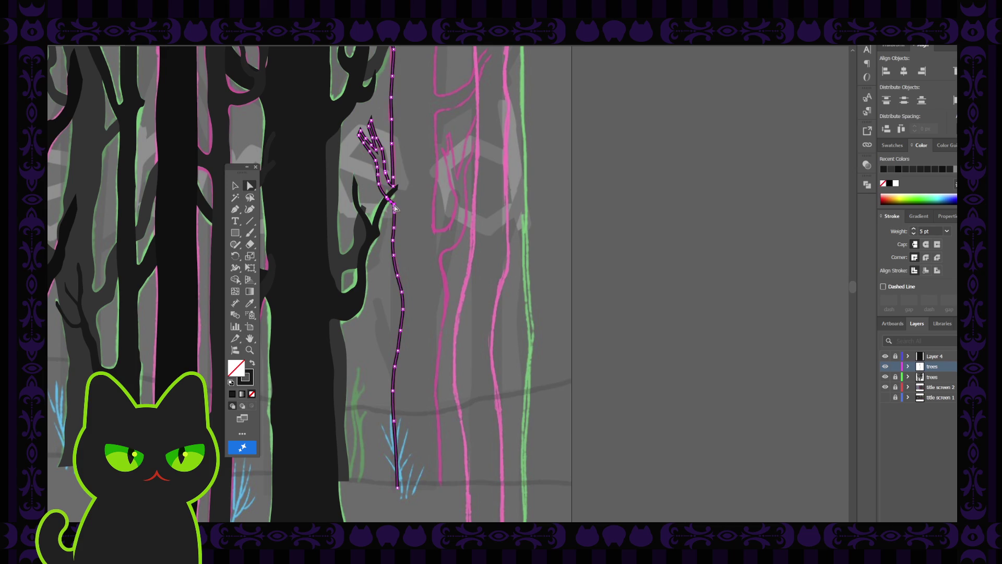
{"action": "left_click", "coordinate": [428, 213]}
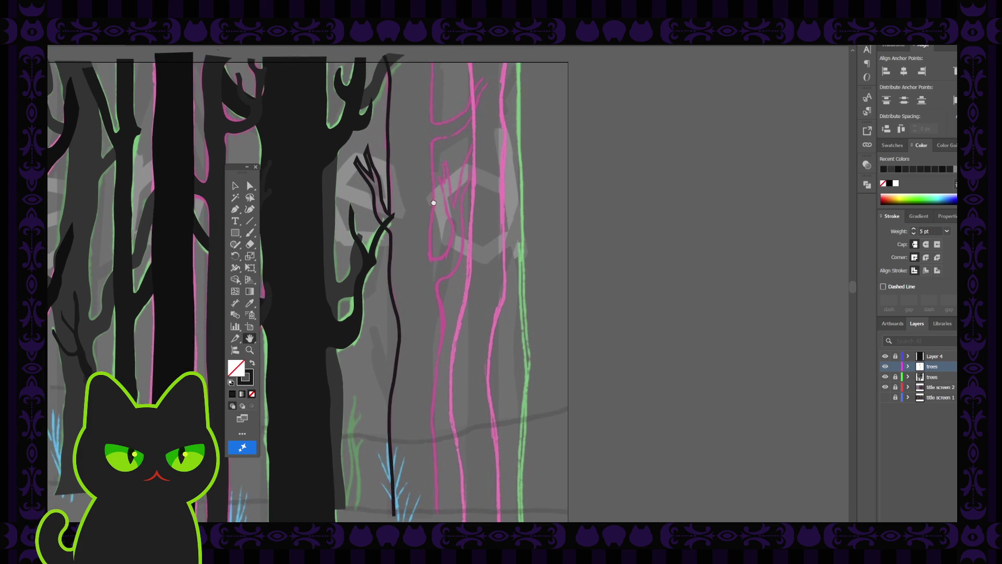
{"action": "mouse_move", "coordinate": [431, 200]}
{"action": "left_mouse_down"}
{"action": "mouse_move", "coordinate": [421, 248]}
{"action": "mouse_move", "coordinate": [414, 233]}
{"action": "left_mouse_up"}
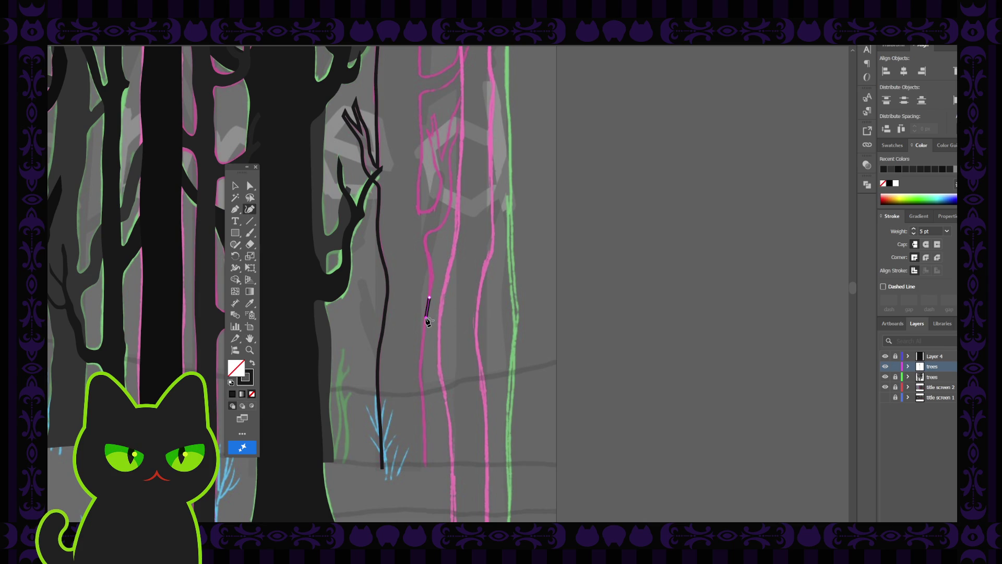
{"action": "left_click", "coordinate": [422, 348]}
- Add points down the second pink trunk to its base and finish the line
{"action": "left_click", "coordinate": [421, 369]}
{"action": "left_click", "coordinate": [420, 380]}
{"action": "left_click", "coordinate": [423, 397]}
{"action": "left_click", "coordinate": [424, 420]}
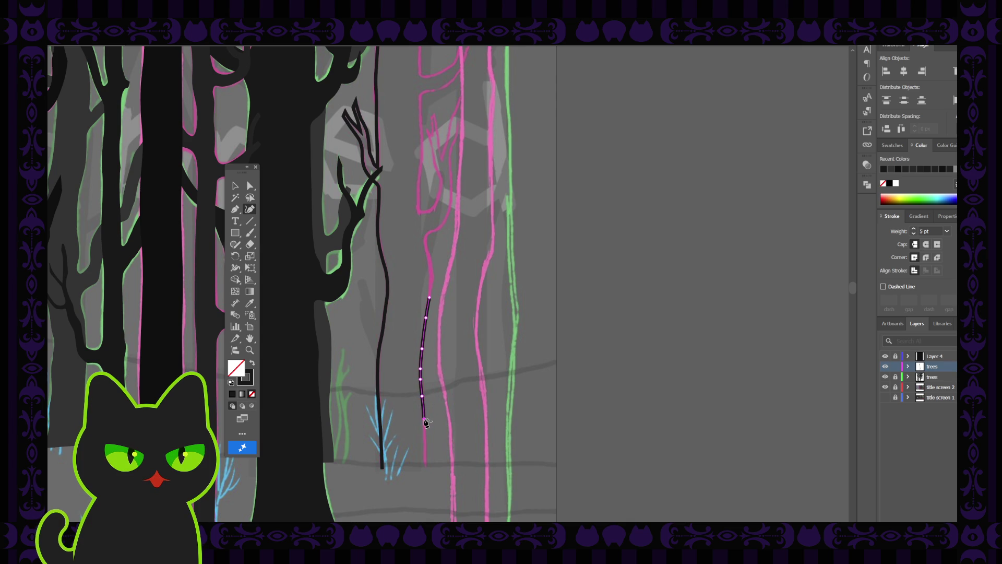
{"action": "left_click", "coordinate": [426, 465]}
{"action": "left_click", "coordinate": [399, 261], "text": "ctrl"}
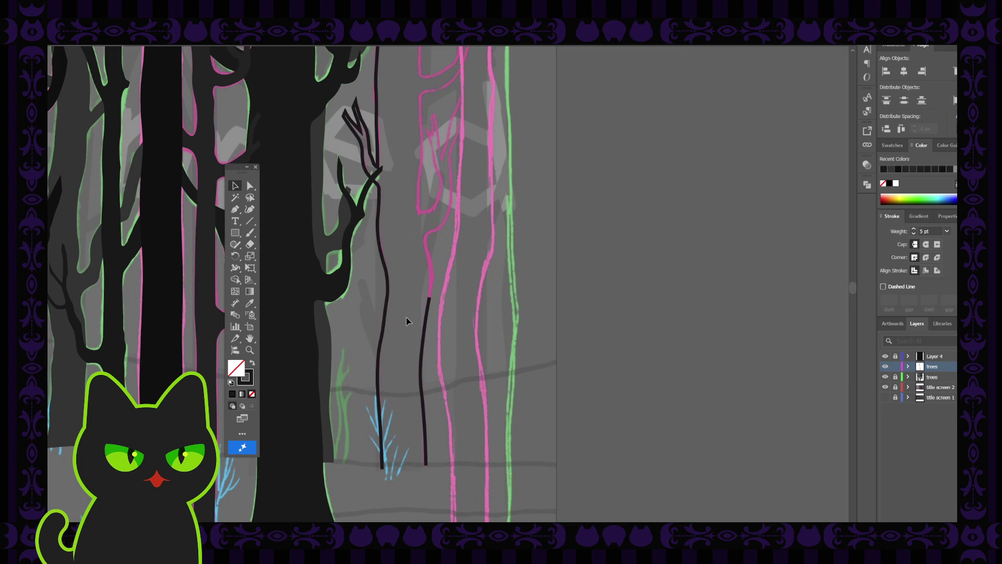
- Reselect the second line and pick up its top end to continue drawing
{"action": "left_click", "coordinate": [424, 327]}
{"action": "left_click", "coordinate": [235, 208]}
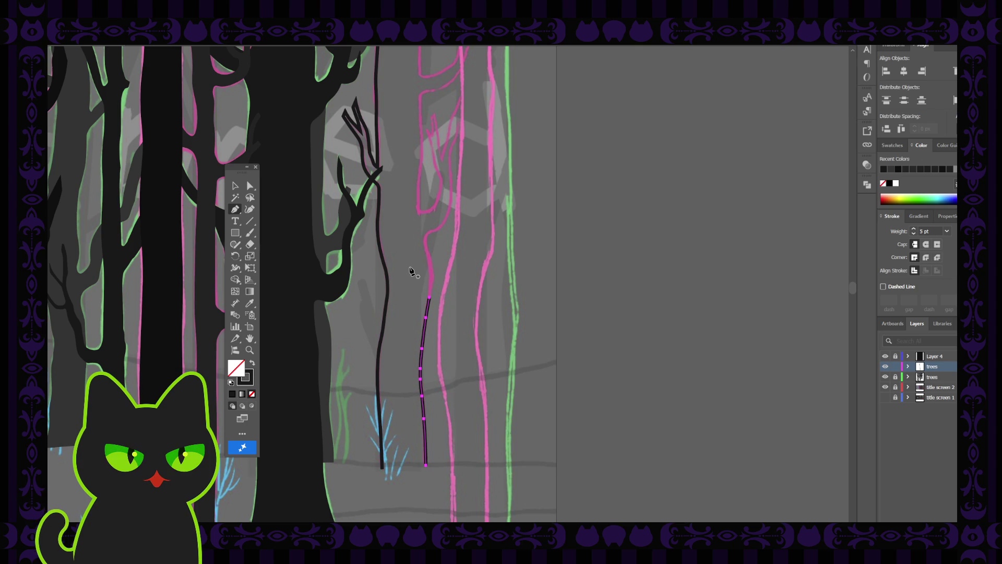
{"action": "scroll", "coordinate": [413, 291], "scroll_direction": "up", "scroll_amount": 3}
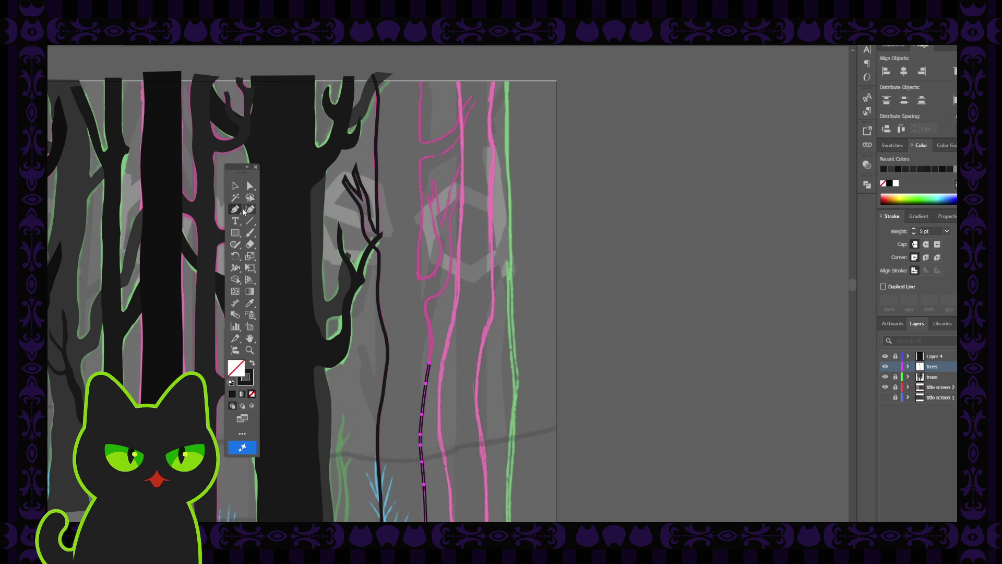
{"action": "left_click", "coordinate": [430, 361]}
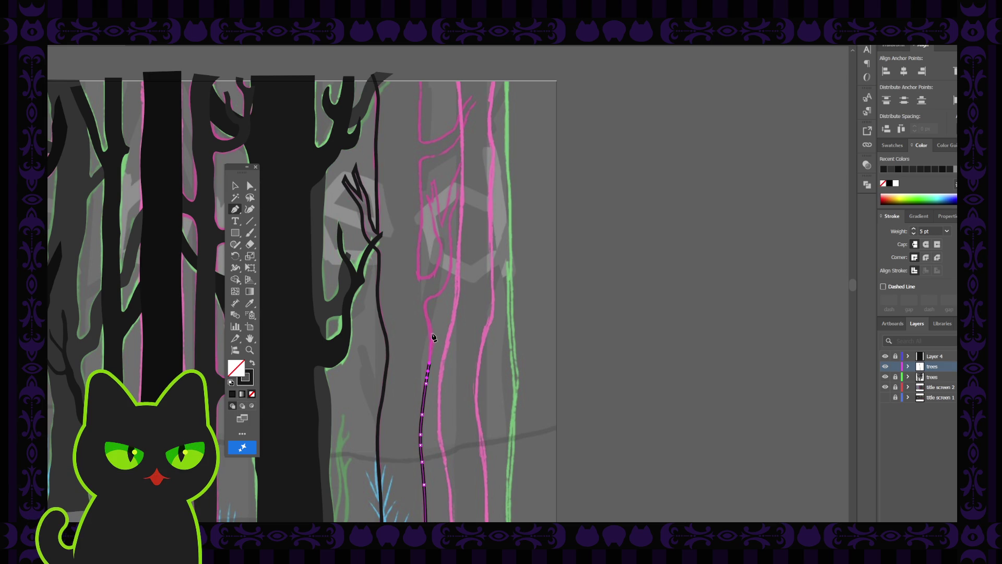
{"action": "left_click", "coordinate": [431, 336], "text": "ctrl"}
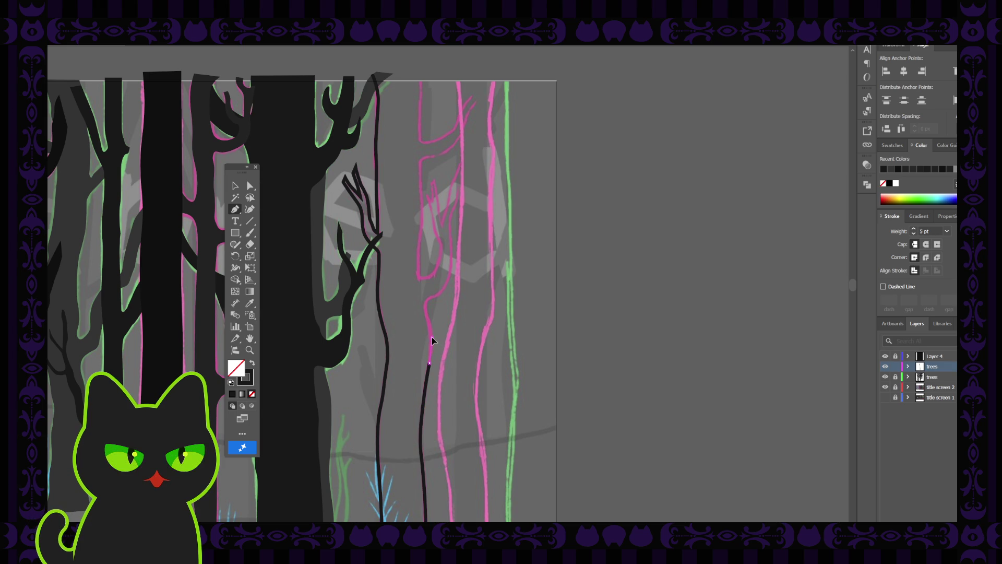
- Extend the second line's top upward with short curves following the pink sketch
{"action": "left_click_drag", "start_coordinate": [432, 337], "coordinate": [425, 306]}
{"action": "left_click", "coordinate": [425, 306], "text": "ctrl"}
{"action": "left_click", "coordinate": [249, 210]}
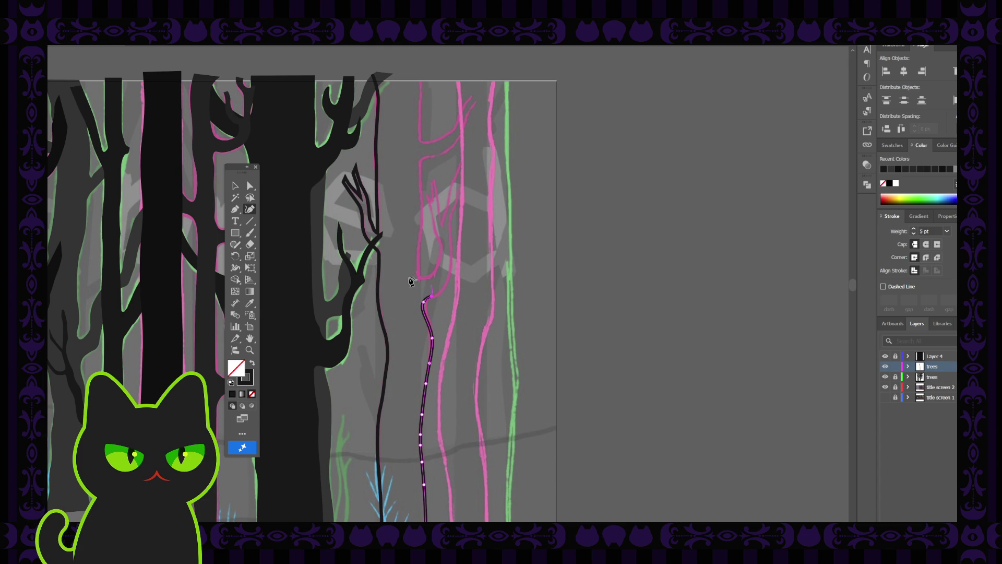
{"action": "left_click_drag", "start_coordinate": [424, 299], "coordinate": [443, 294]}
{"action": "left_click_drag", "start_coordinate": [445, 295], "coordinate": [450, 273]}
{"action": "left_click_drag", "start_coordinate": [443, 291], "coordinate": [450, 223]}
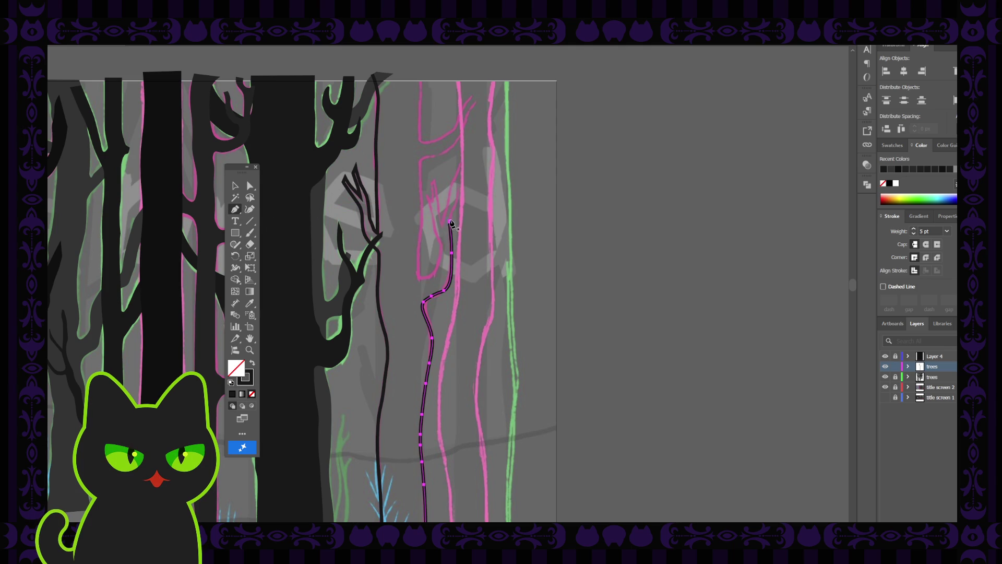
- Add further points with the Curvature tool to carry the line higher up the sketch, then finish it
{"action": "key", "text": "ctrl+plus"}
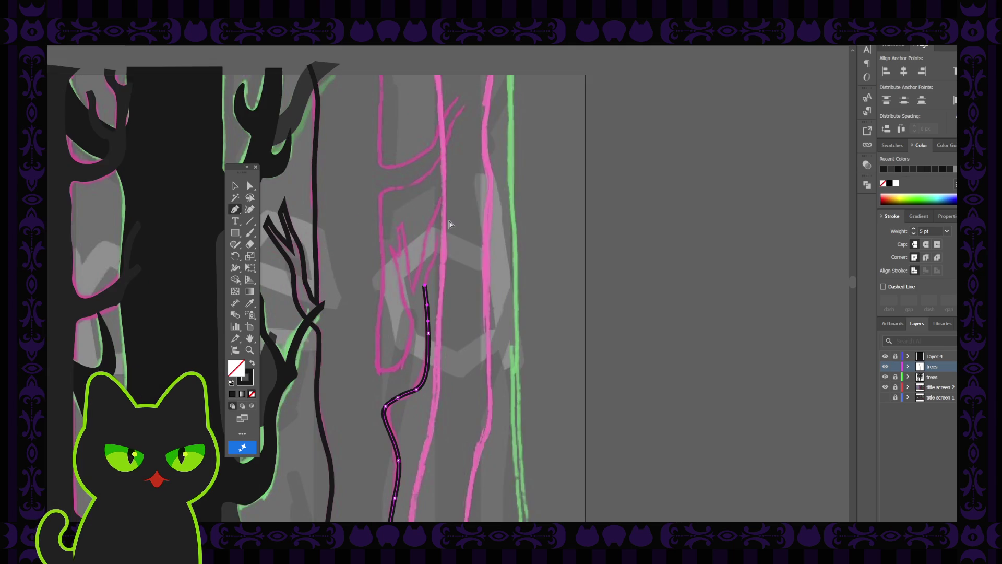
{"action": "key", "text": "shift+grave"}
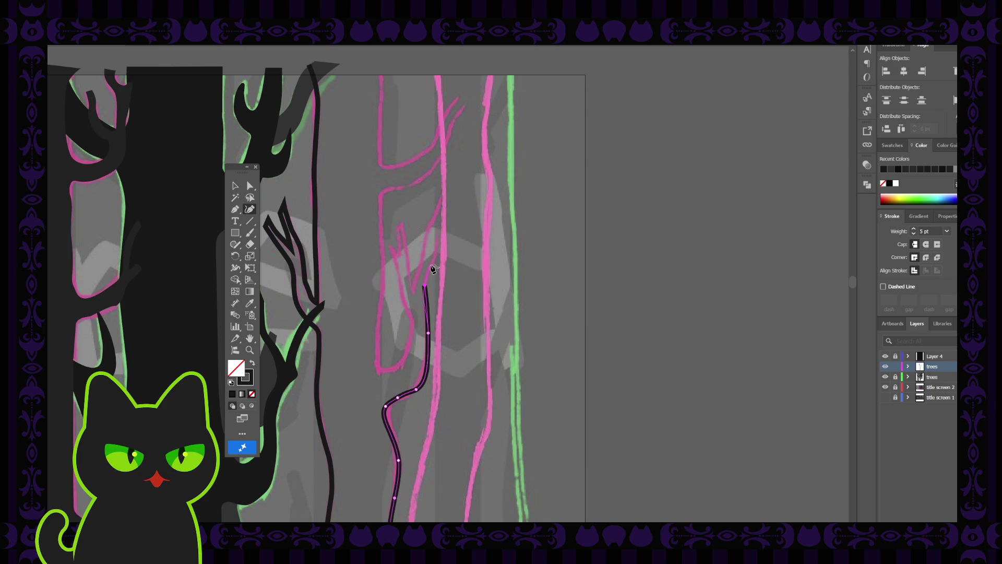
{"action": "left_click", "coordinate": [432, 265]}
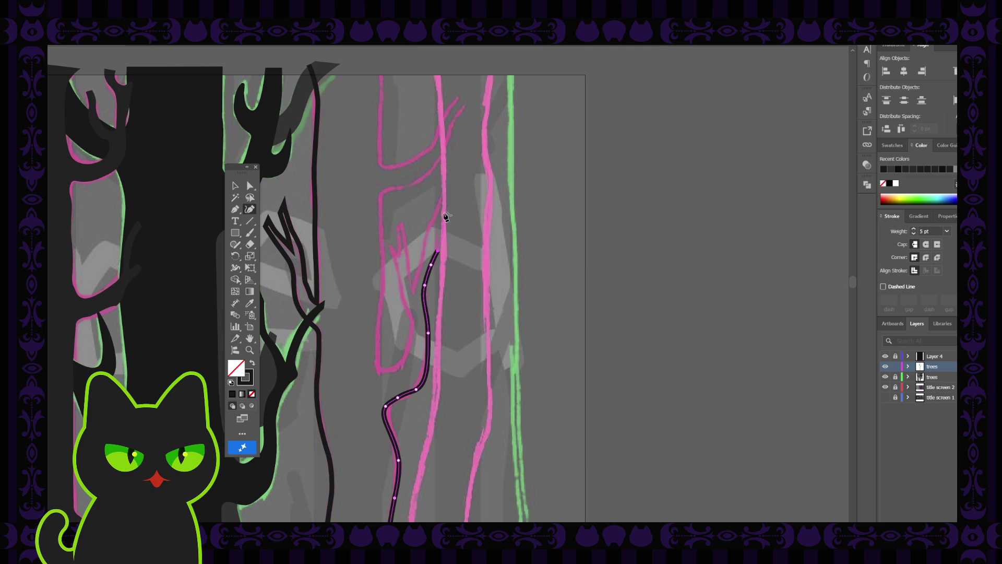
{"action": "left_click", "coordinate": [444, 217]}
{"action": "left_click", "coordinate": [236, 187]}
{"action": "left_click", "coordinate": [360, 222]}
{"action": "left_click", "coordinate": [427, 303]}
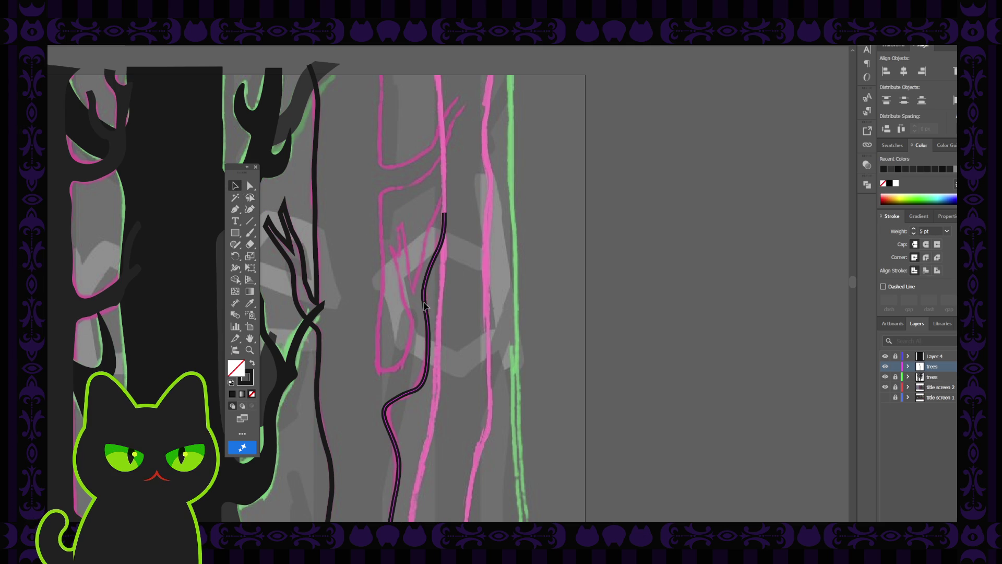
- Select the trunk line's anchor points and segments with Direct Selection
{"action": "left_click", "coordinate": [249, 186]}
{"action": "left_click", "coordinate": [387, 407]}
{"action": "left_click", "coordinate": [397, 401]}
{"action": "left_click", "coordinate": [399, 400]}
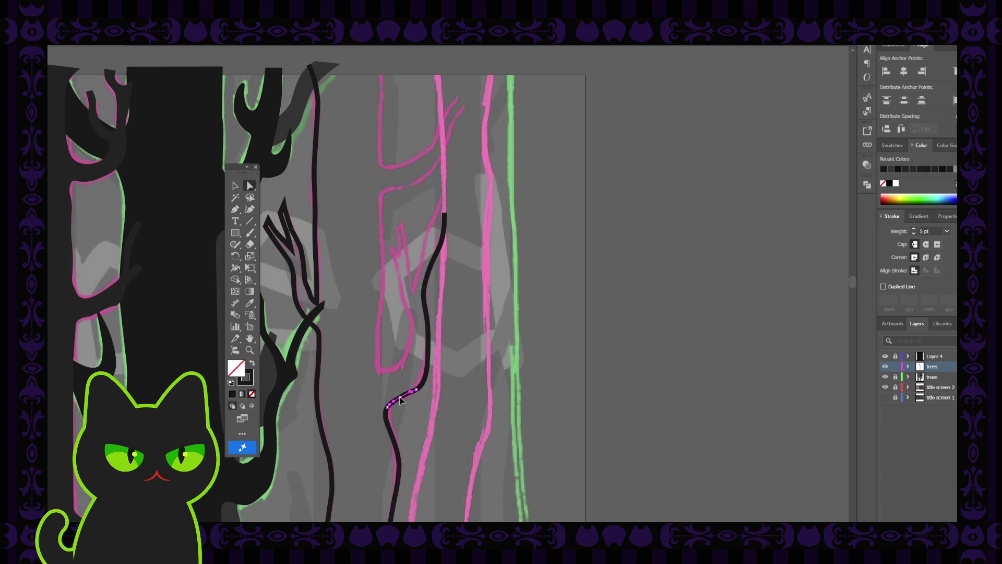
{"action": "left_click", "coordinate": [415, 393]}
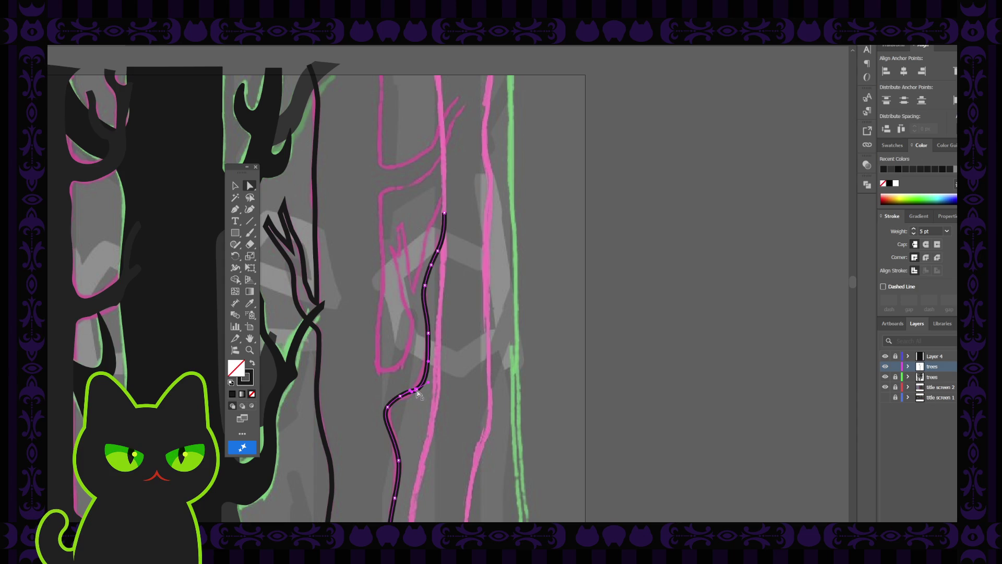
{"action": "left_click", "coordinate": [419, 393]}
{"action": "left_click", "coordinate": [419, 393]}
{"action": "left_click", "coordinate": [430, 335]}
{"action": "left_click", "coordinate": [431, 336]}
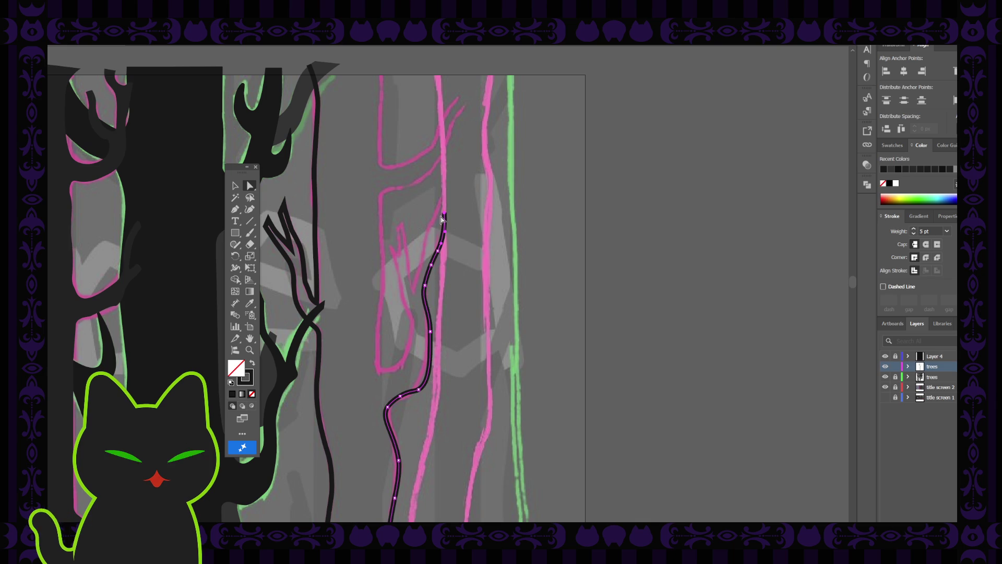
- Drag the line's top anchor upward to lengthen the trunk tip, then deselect
{"action": "left_click_drag", "start_coordinate": [446, 218], "coordinate": [448, 211]}
{"action": "left_click", "coordinate": [449, 214]}
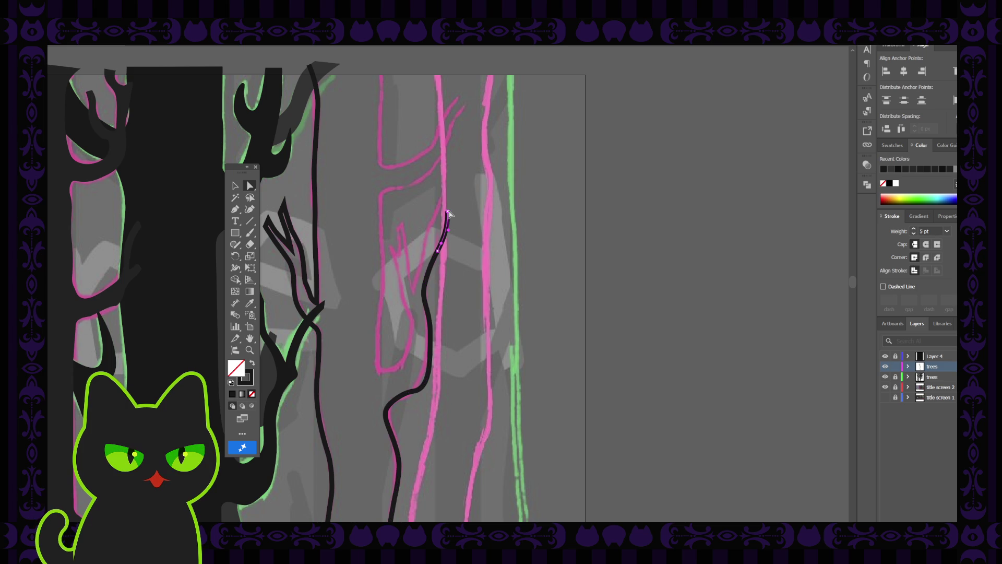
{"action": "left_click", "coordinate": [448, 212]}
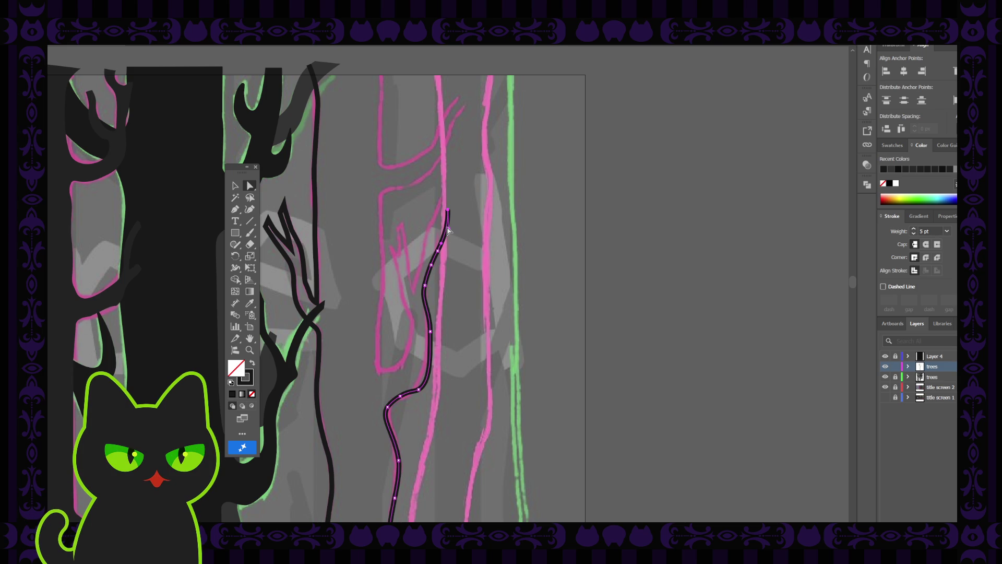
{"action": "left_click", "coordinate": [448, 231]}
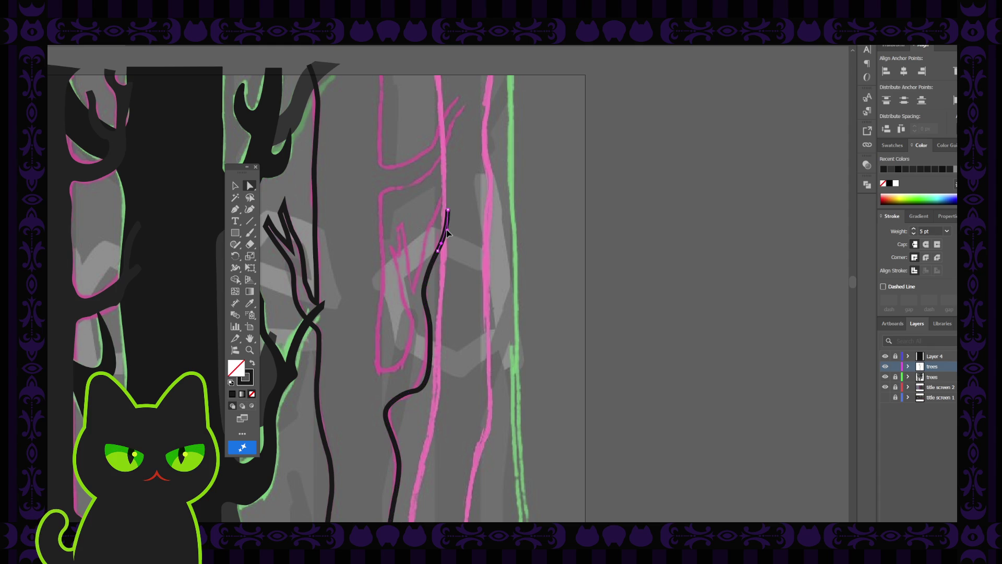
{"action": "left_click", "coordinate": [448, 233]}
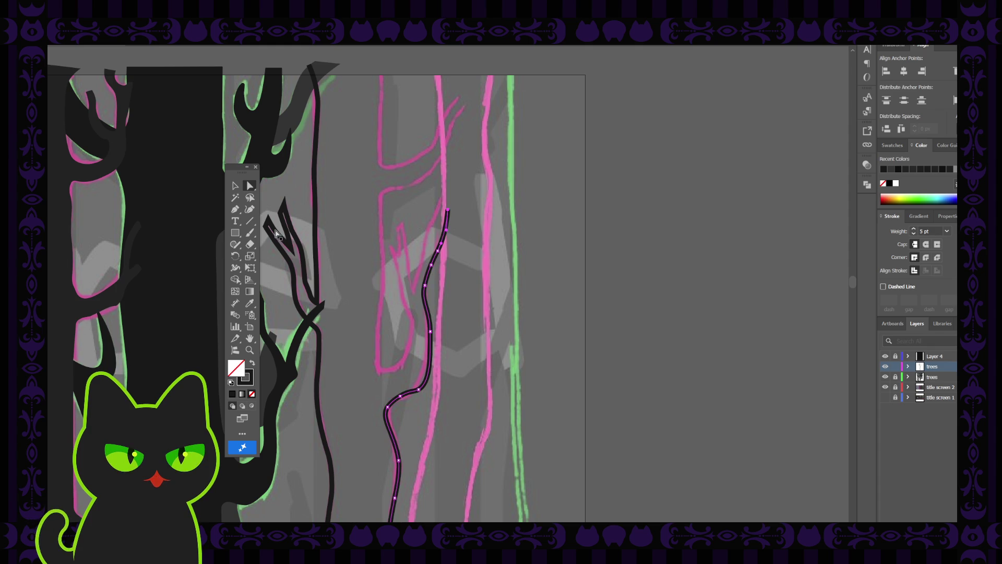
{"action": "left_click", "coordinate": [307, 220]}
{"action": "left_click", "coordinate": [250, 209]}
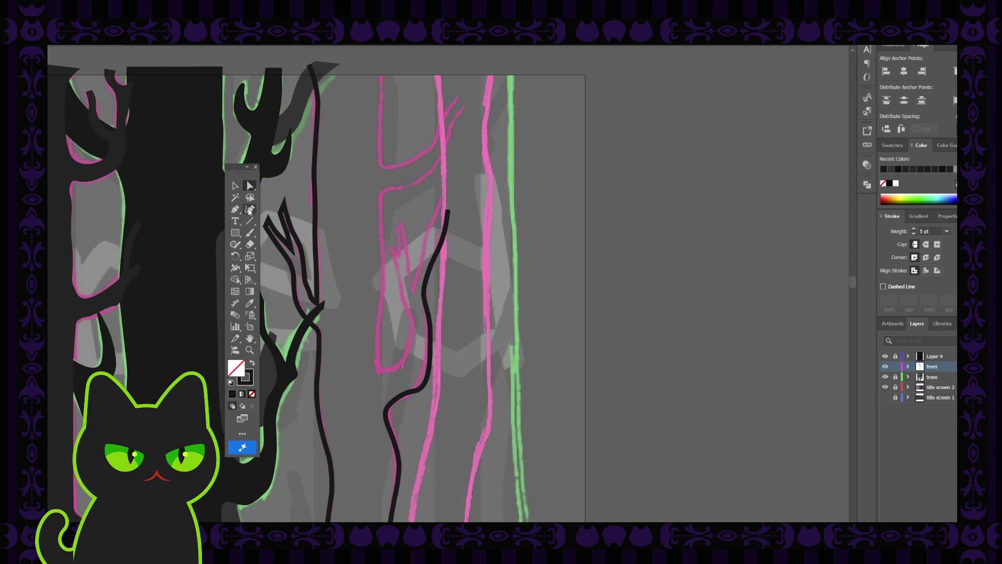
- Draw a short Pencil stroke from the trunk's top down-left along the pink sketch and select its anchors
{"action": "left_click", "coordinate": [448, 191]}
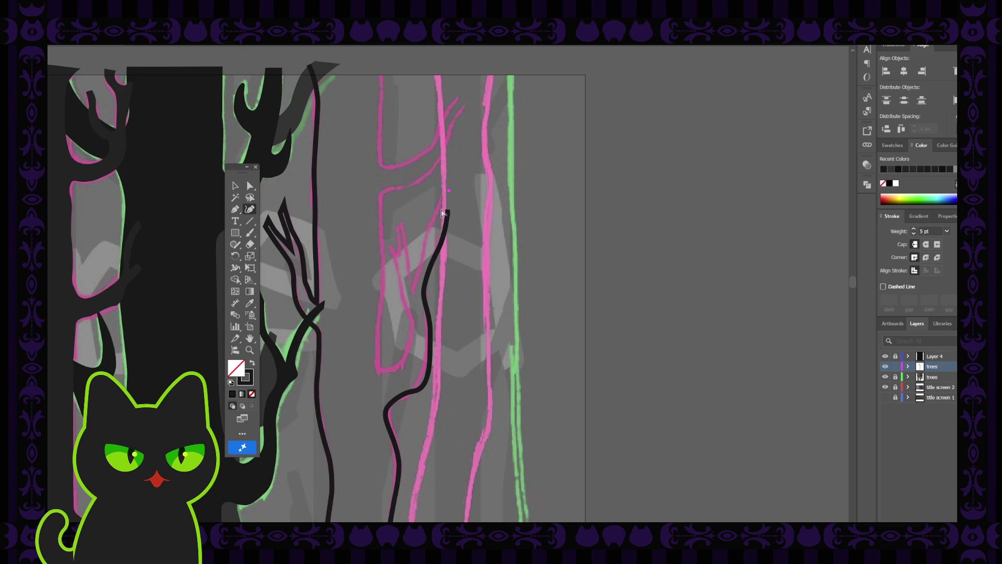
{"action": "left_click_drag", "start_coordinate": [448, 186], "coordinate": [440, 222]}
{"action": "left_click_drag", "start_coordinate": [437, 222], "coordinate": [427, 230]}
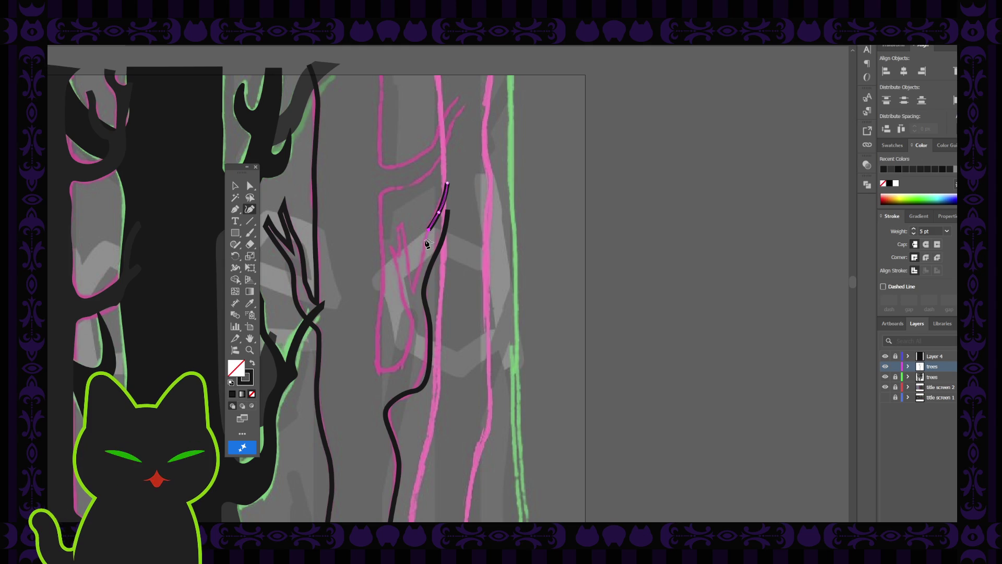
{"action": "left_click_drag", "start_coordinate": [427, 244], "coordinate": [417, 291]}
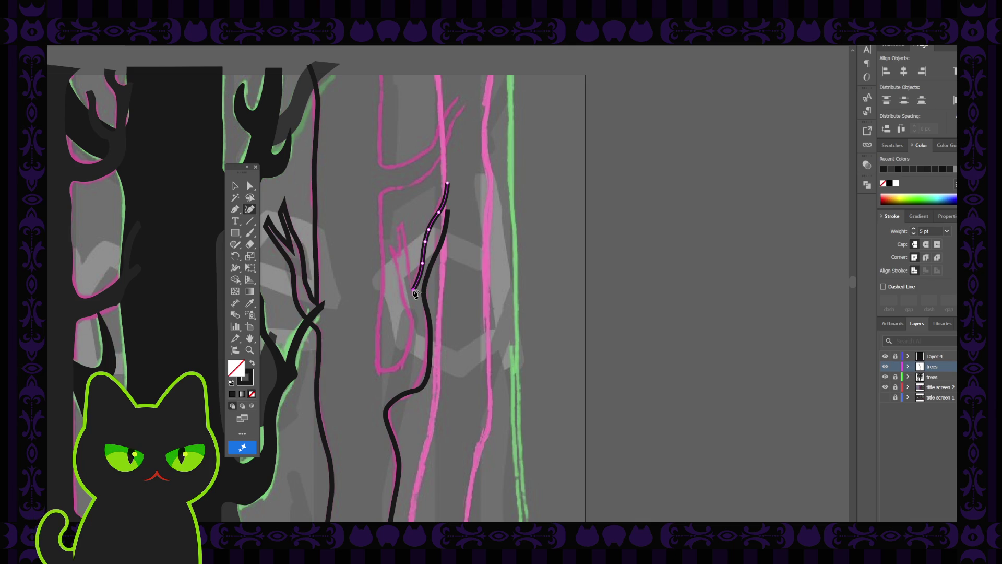
{"action": "left_click", "coordinate": [250, 185]}
{"action": "left_click", "coordinate": [424, 268]}
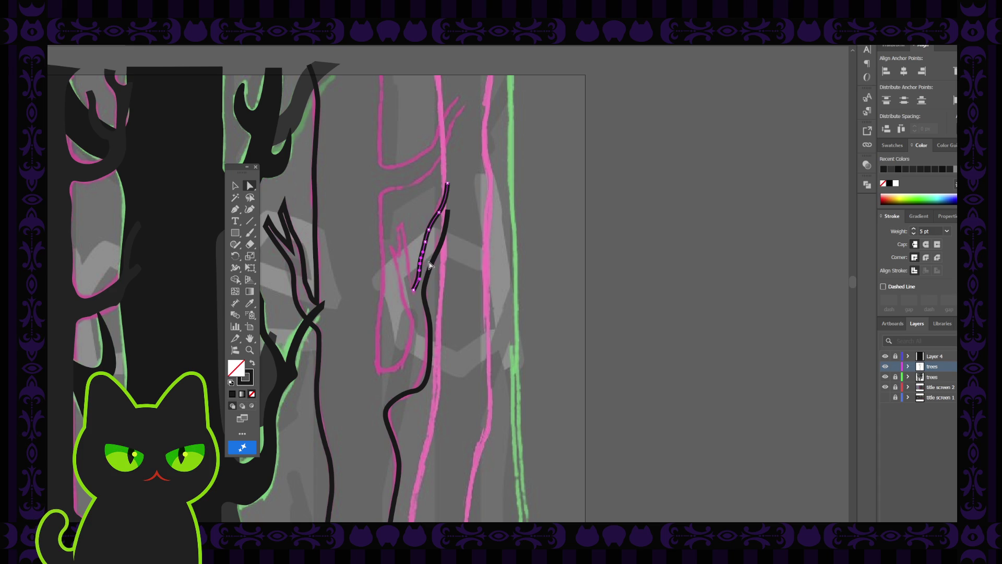
{"action": "scroll", "coordinate": [429, 265], "scroll_direction": "up", "scroll_amount": 1}
{"action": "left_click", "coordinate": [437, 242]}
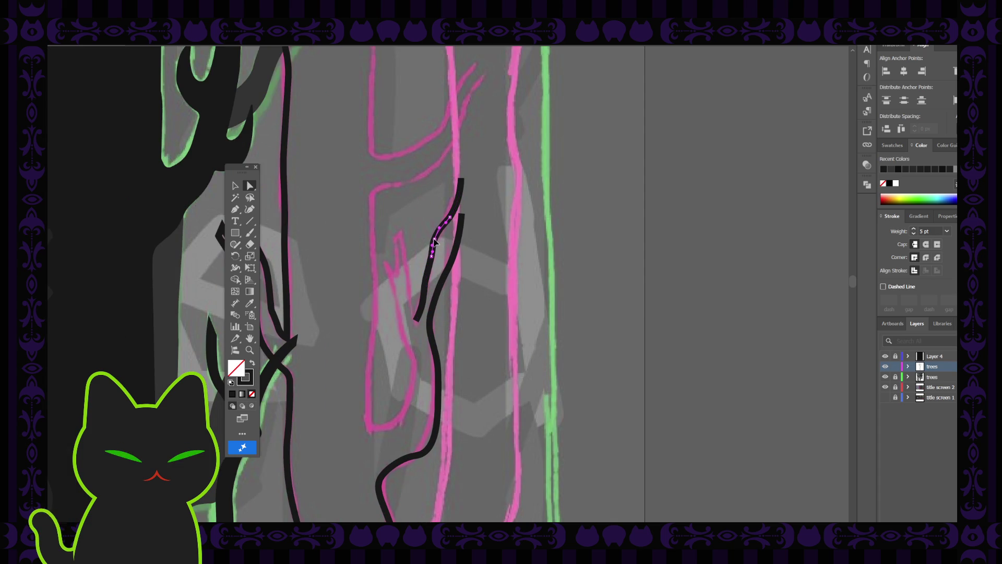
- Trim the new line's end and continue it downward with the Pencil tool
{"action": "left_click", "coordinate": [464, 247]}
{"action": "key", "text": "ctrl+z"}
{"action": "key", "text": "ctrl+z"}
{"action": "key", "text": "ctrl+shift+a"}
{"action": "left_click", "coordinate": [235, 208]}
{"action": "left_click_drag", "start_coordinate": [431, 272], "coordinate": [423, 293]}
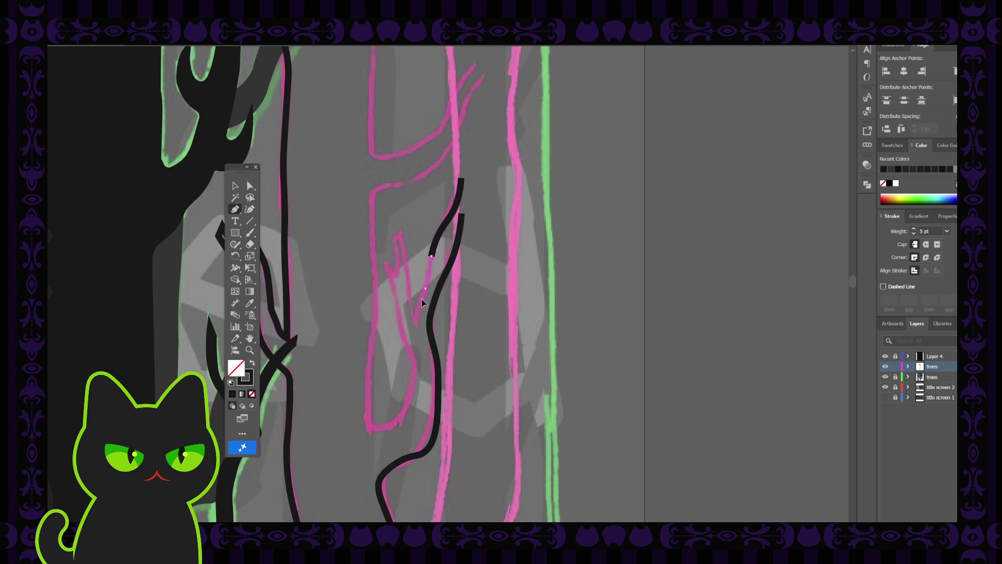
{"action": "left_click_drag", "start_coordinate": [423, 302], "coordinate": [422, 296]}
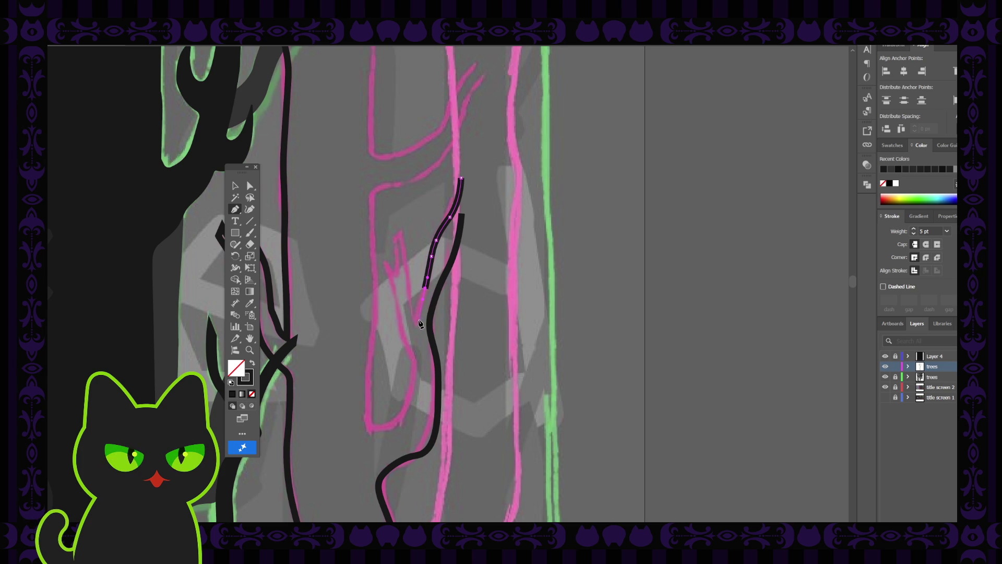
- Extend the line down the sketch and back up-left into a V-shaped fork
{"action": "left_click_drag", "start_coordinate": [415, 325], "coordinate": [414, 323]}
{"action": "left_click", "coordinate": [408, 280], "text": "ctrl"}
{"action": "left_click_drag", "start_coordinate": [408, 271], "coordinate": [399, 233]}
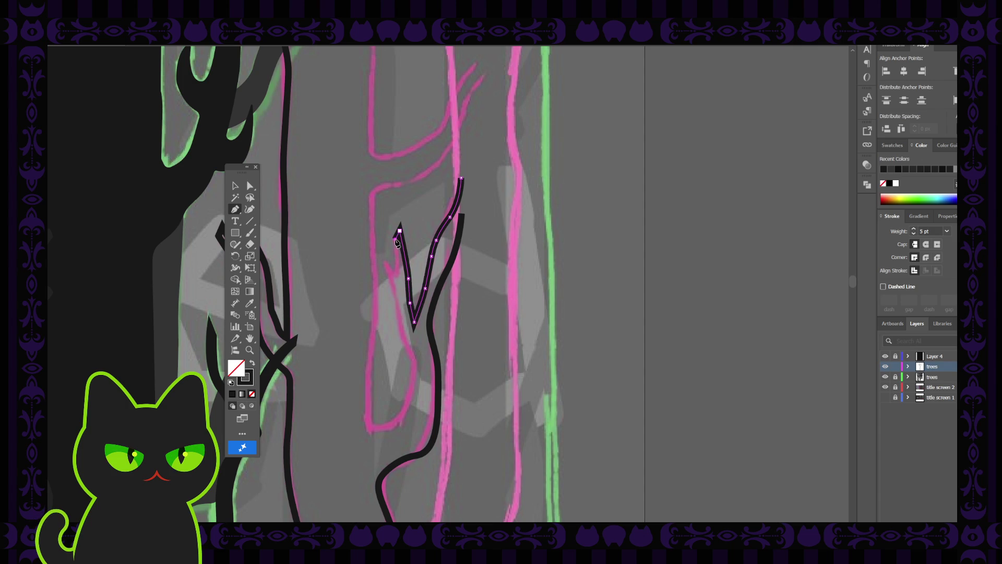
{"action": "left_click", "coordinate": [236, 187]}
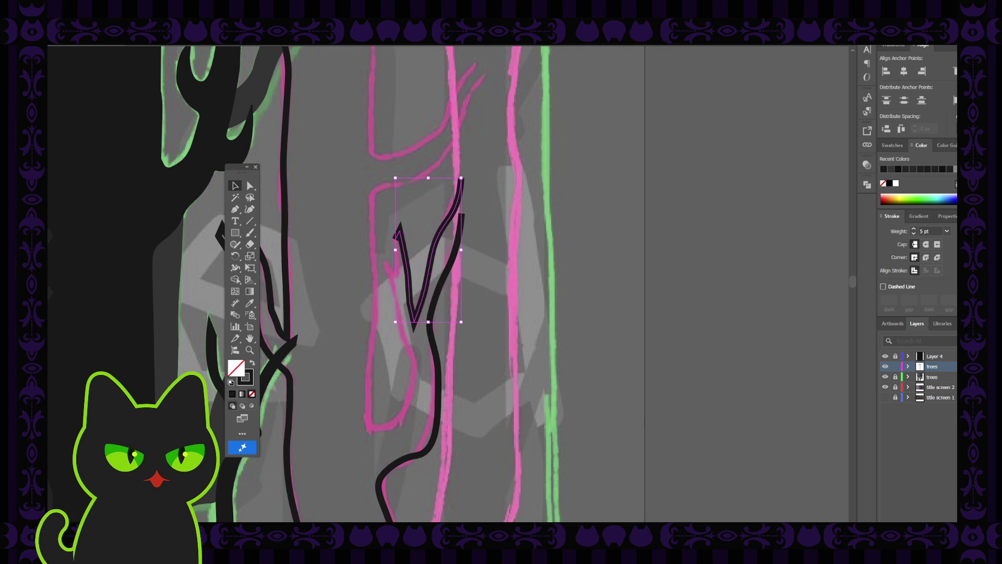
{"action": "key", "text": "ctrl+shift+a"}
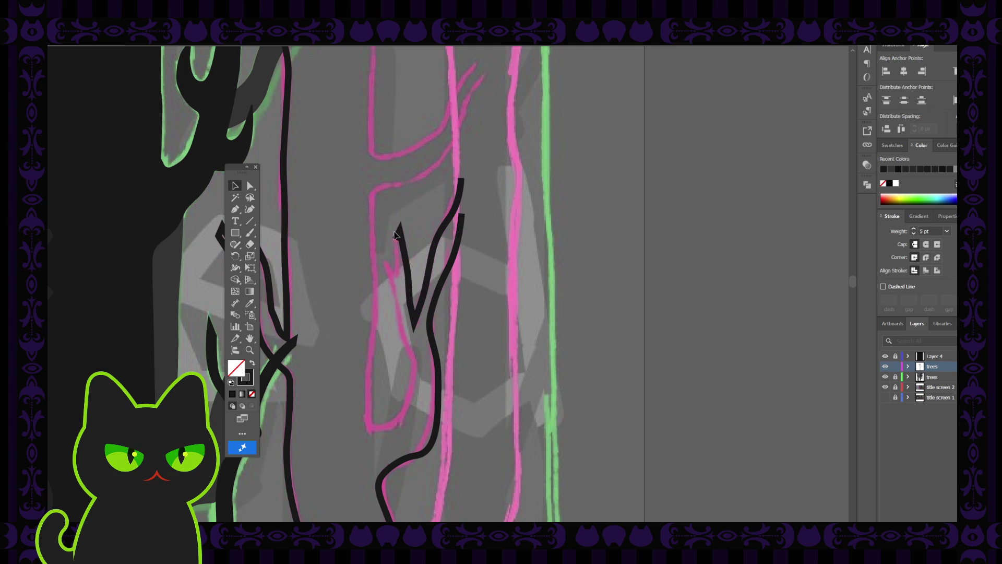
- Add jagged zigzag forks onto the V's left arm and join them to the branch outline
{"action": "left_click", "coordinate": [395, 240]}
{"action": "key", "text": "p"}
{"action": "left_click", "coordinate": [398, 232]}
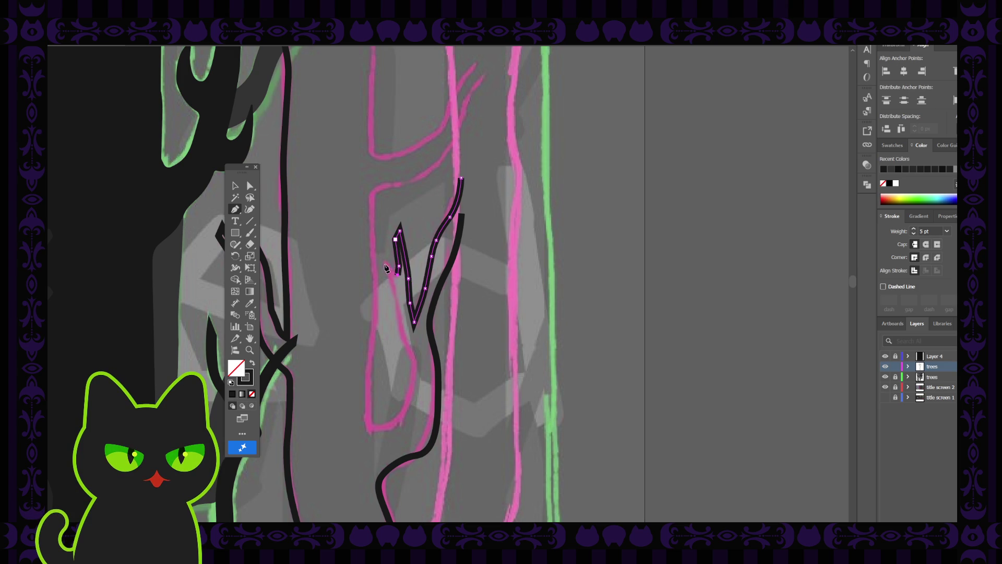
{"action": "left_click_drag", "start_coordinate": [386, 265], "coordinate": [393, 285]}
{"action": "mouse_move", "coordinate": [379, 249]}
{"action": "left_mouse_down"}
{"action": "mouse_move", "coordinate": [394, 276]}
{"action": "mouse_move", "coordinate": [406, 352]}
{"action": "left_mouse_up"}
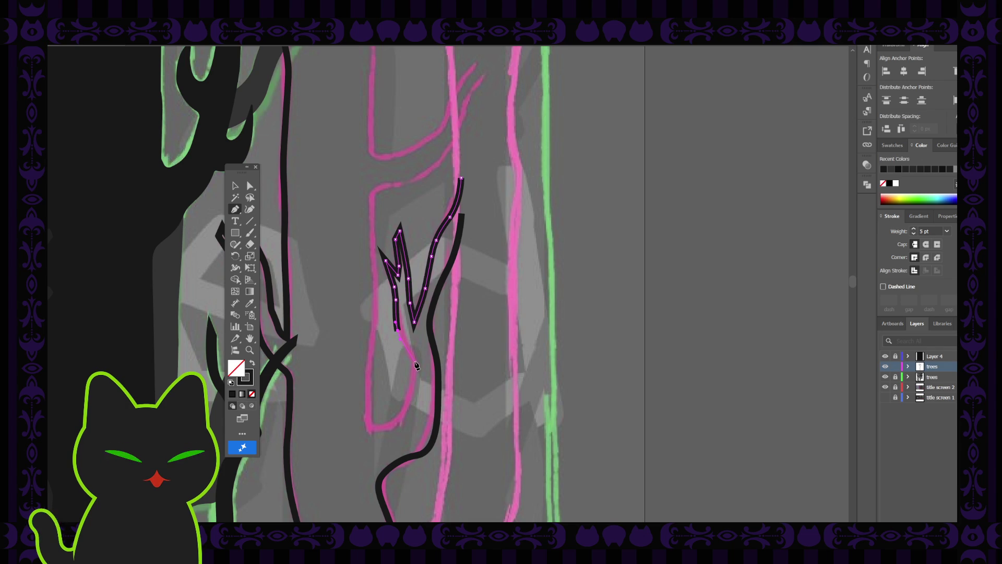
{"action": "left_click_drag", "start_coordinate": [415, 362], "coordinate": [412, 399]}
- Extend the branch outline down to the bottom of the pink sketch
{"action": "left_click", "coordinate": [398, 425]}
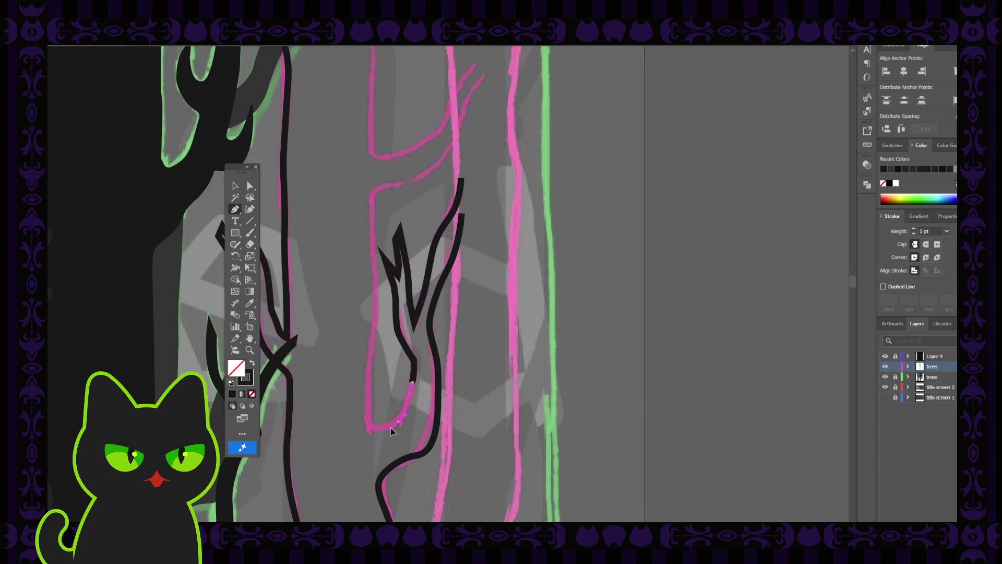
{"action": "left_click_drag", "start_coordinate": [390, 428], "coordinate": [391, 428]}
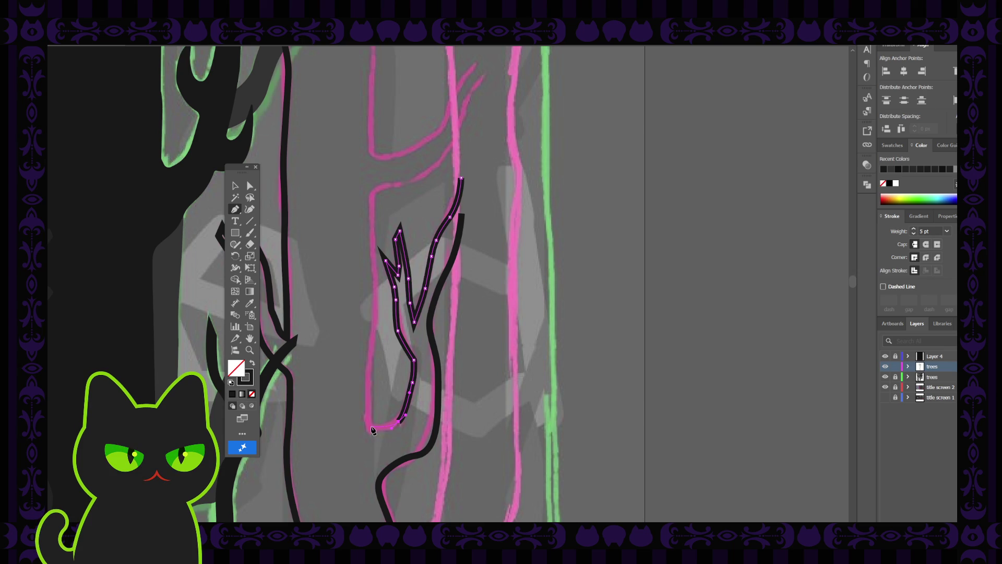
{"action": "left_click", "coordinate": [369, 427]}
{"action": "key", "text": "v"}
{"action": "left_click", "coordinate": [323, 344]}
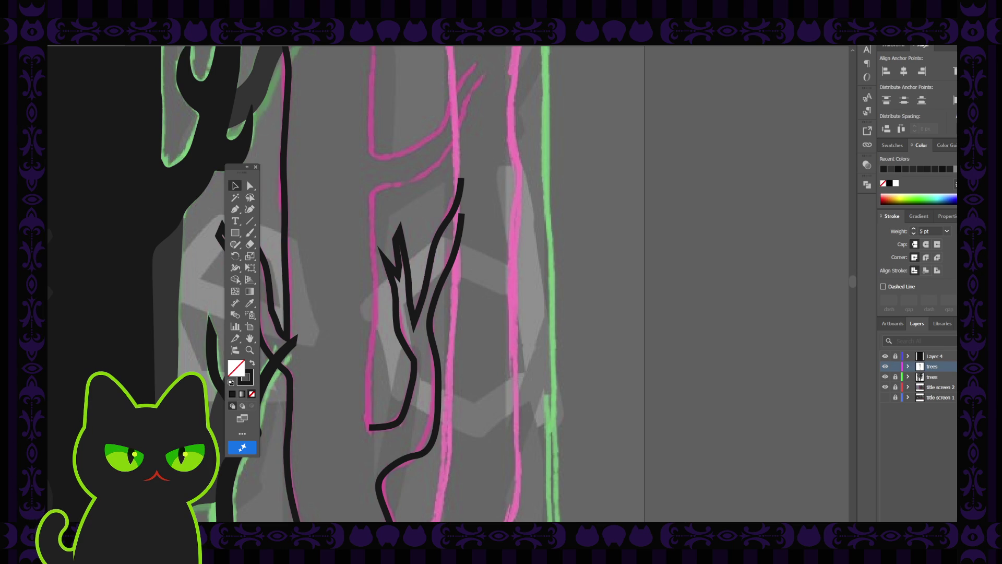
{"action": "left_click", "coordinate": [409, 376]}
- Pick up the outline's bottom endpoint with the Pencil tool to continue it
{"action": "left_click", "coordinate": [234, 211]}
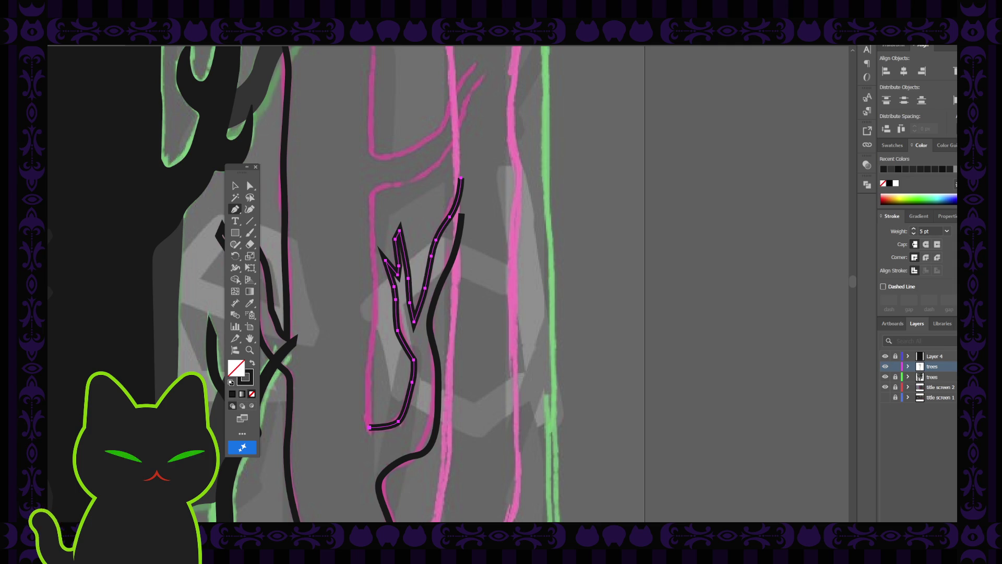
{"action": "left_click", "coordinate": [367, 391], "text": "ctrl"}
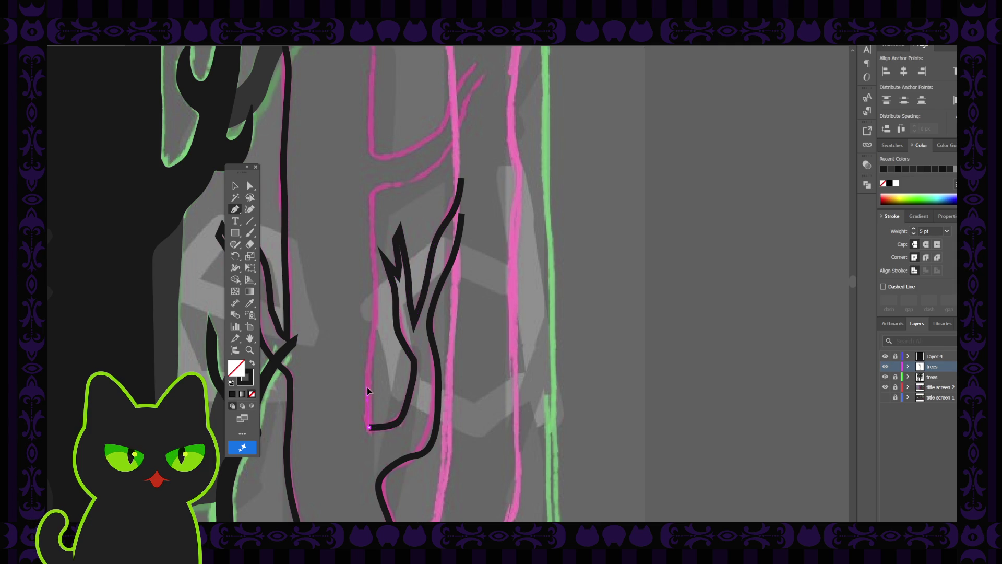
{"action": "left_click", "coordinate": [368, 427]}
{"action": "left_click", "coordinate": [365, 395]}
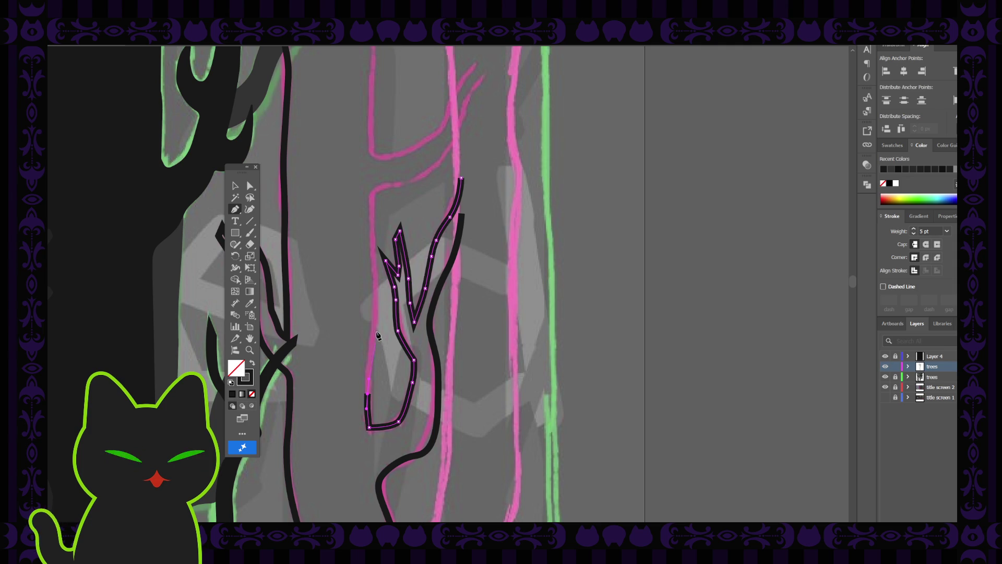
{"action": "left_click", "coordinate": [377, 329], "text": "ctrl"}
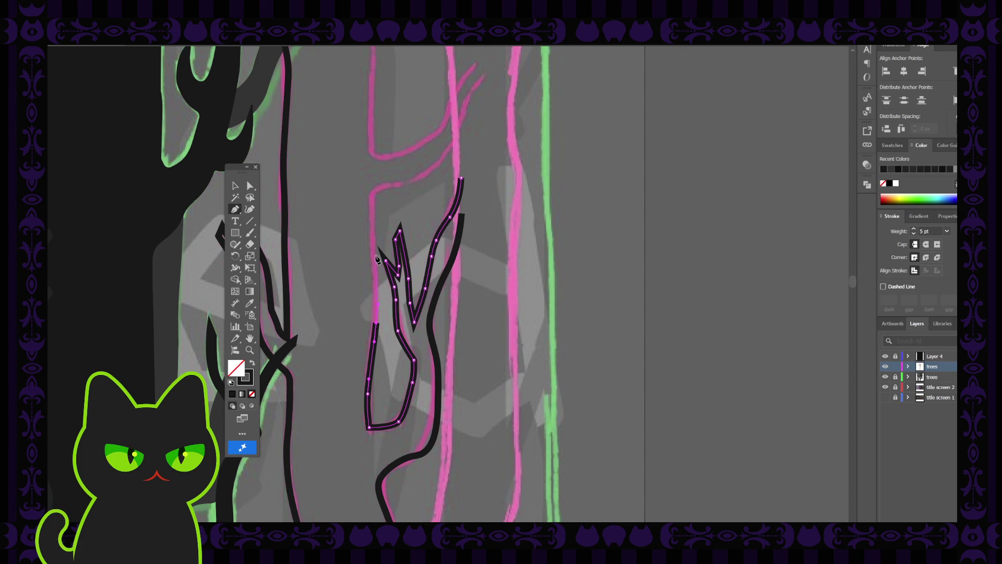
- Carry the left edge up the pink sketch and hook it right near the top, then deselect
{"action": "left_click_drag", "start_coordinate": [375, 258], "coordinate": [375, 323]}
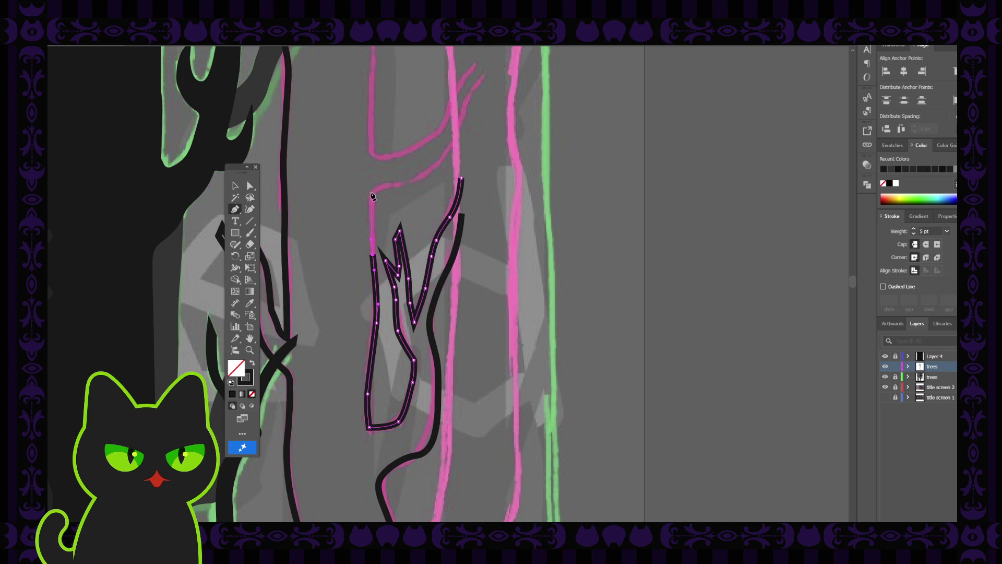
{"action": "left_click_drag", "start_coordinate": [374, 196], "coordinate": [392, 188]}
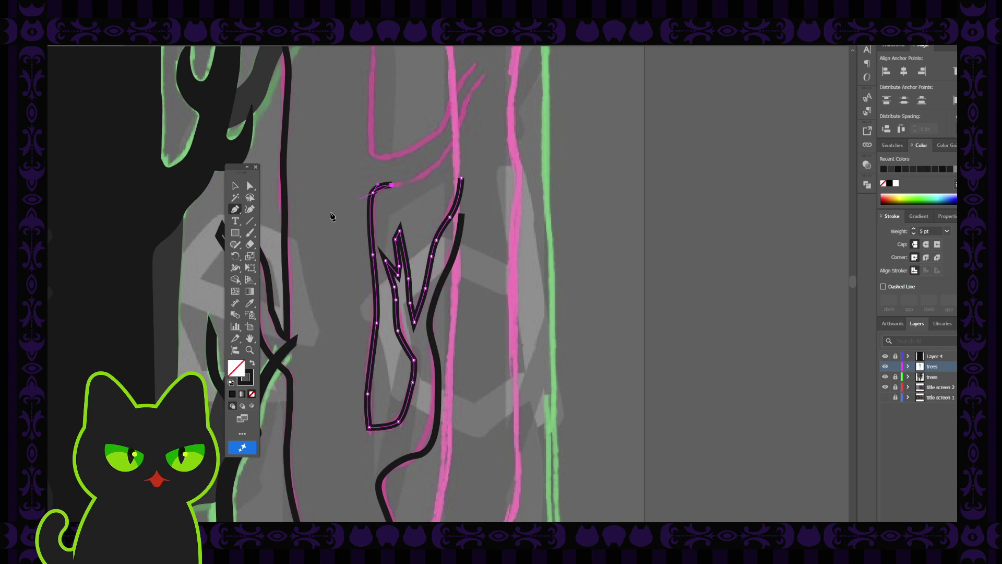
{"action": "left_click", "coordinate": [234, 185]}
{"action": "left_click", "coordinate": [353, 294]}
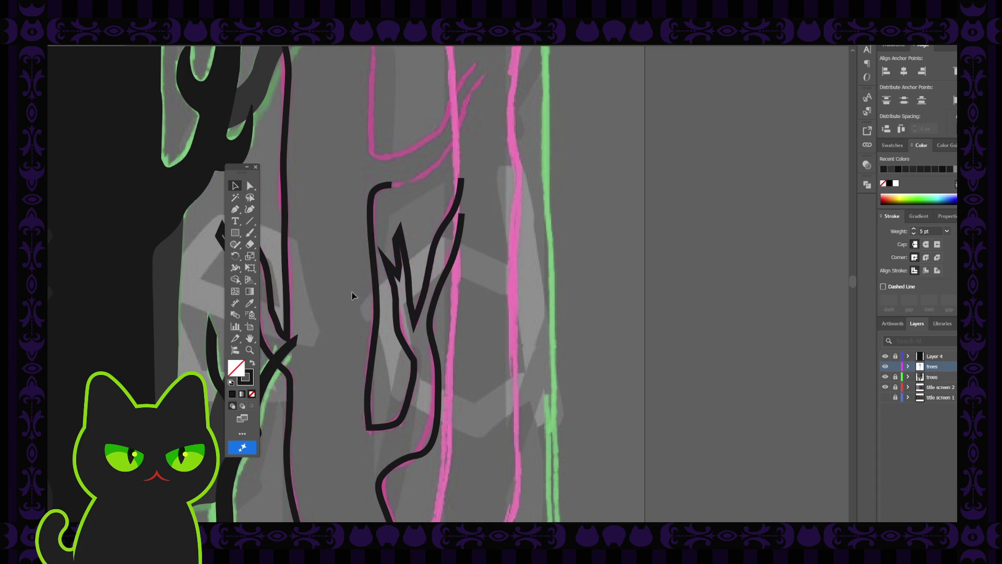
{"action": "key", "text": "a"}
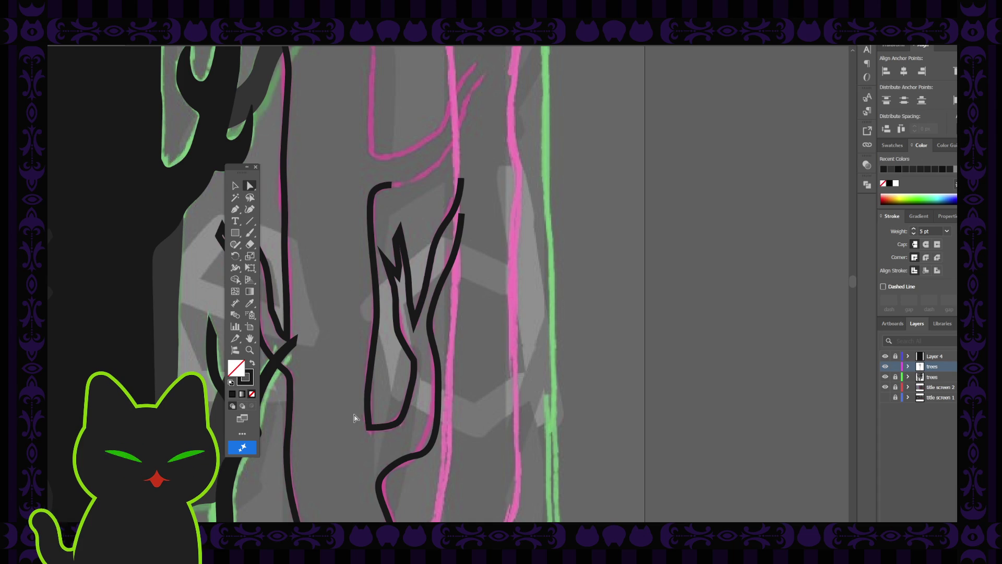
{"action": "left_click", "coordinate": [370, 427]}
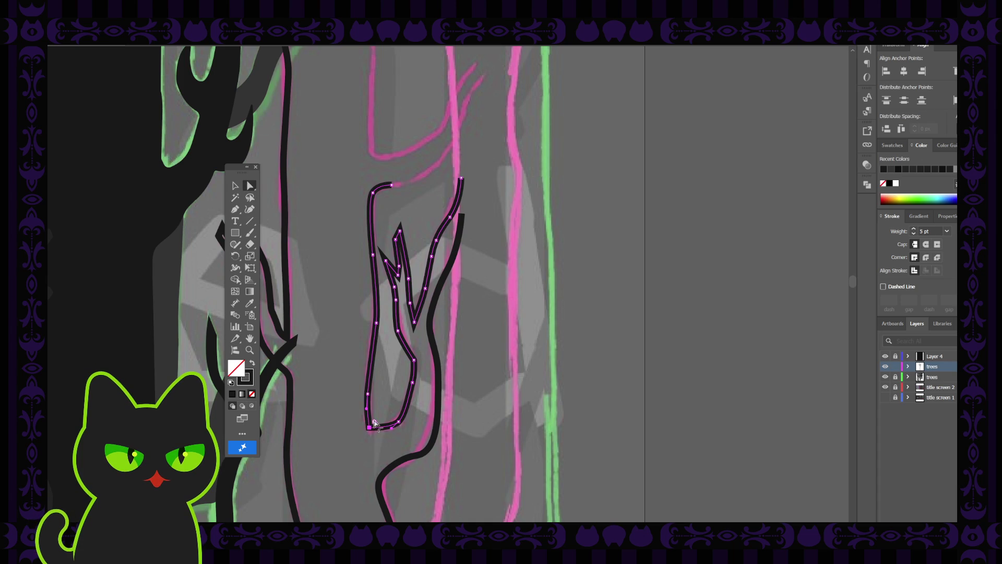
{"action": "left_click", "coordinate": [351, 424]}
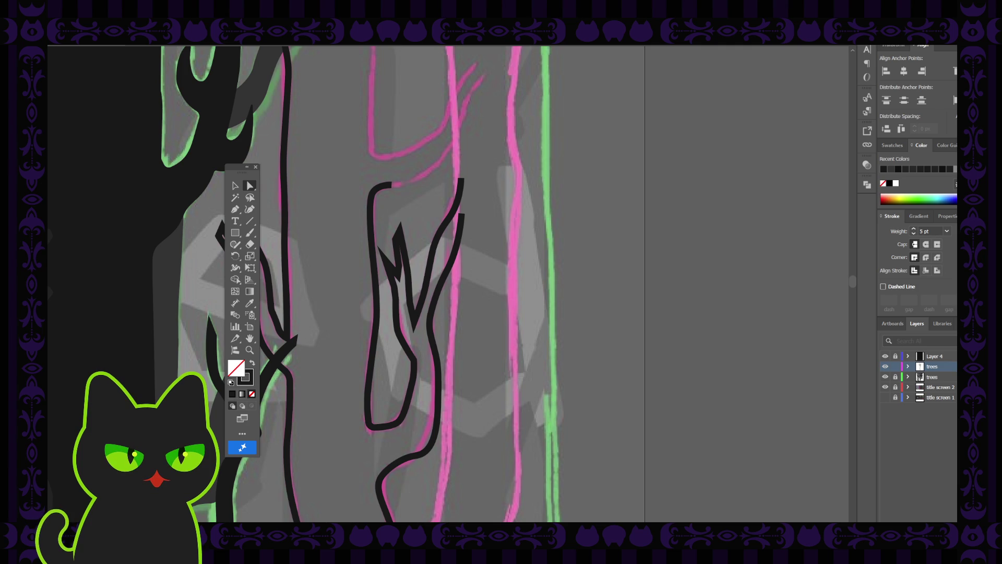
{"action": "left_click", "coordinate": [374, 427]}
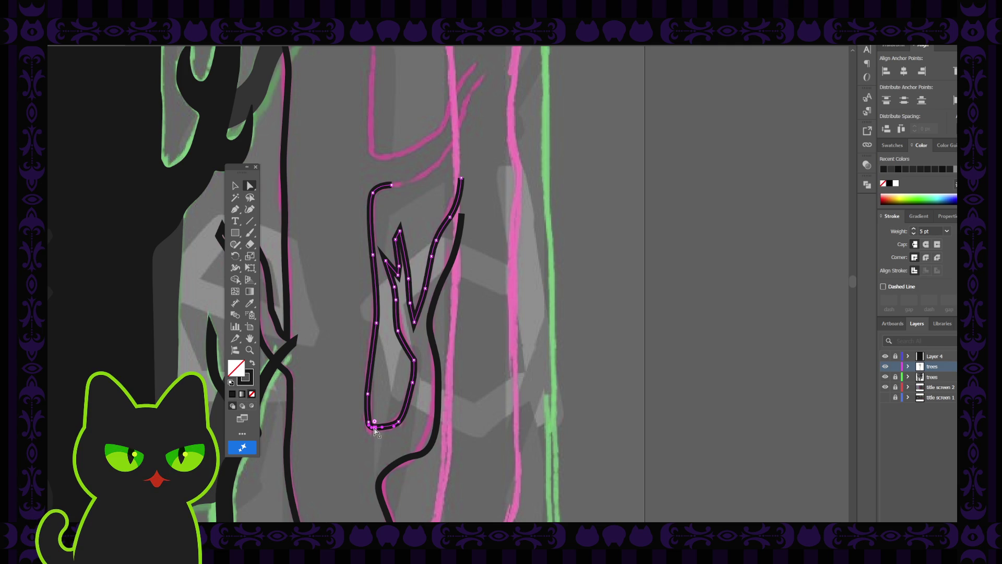
{"action": "left_click", "coordinate": [374, 429]}
{"action": "scroll", "coordinate": [376, 431], "scroll_direction": "up", "scroll_amount": 5}
{"action": "left_click", "coordinate": [376, 431]}
{"action": "scroll", "coordinate": [376, 431], "scroll_direction": "down", "scroll_amount": 1}
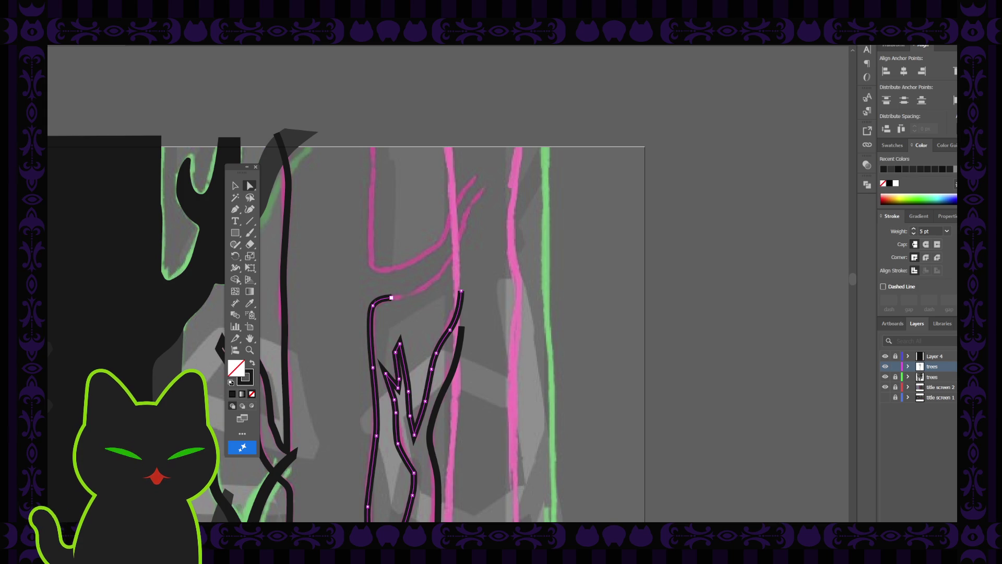
- Extend the trunk's upper end up-right along the pink sketch branch with the Pencil tool, then deselect
{"action": "left_click_drag", "start_coordinate": [373, 307], "coordinate": [395, 300]}
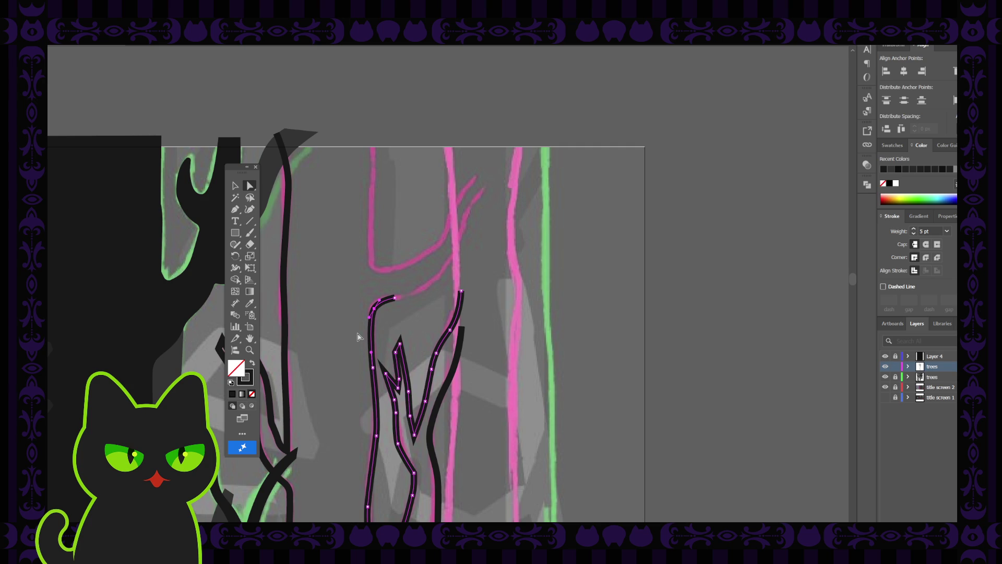
{"action": "left_click", "coordinate": [250, 209]}
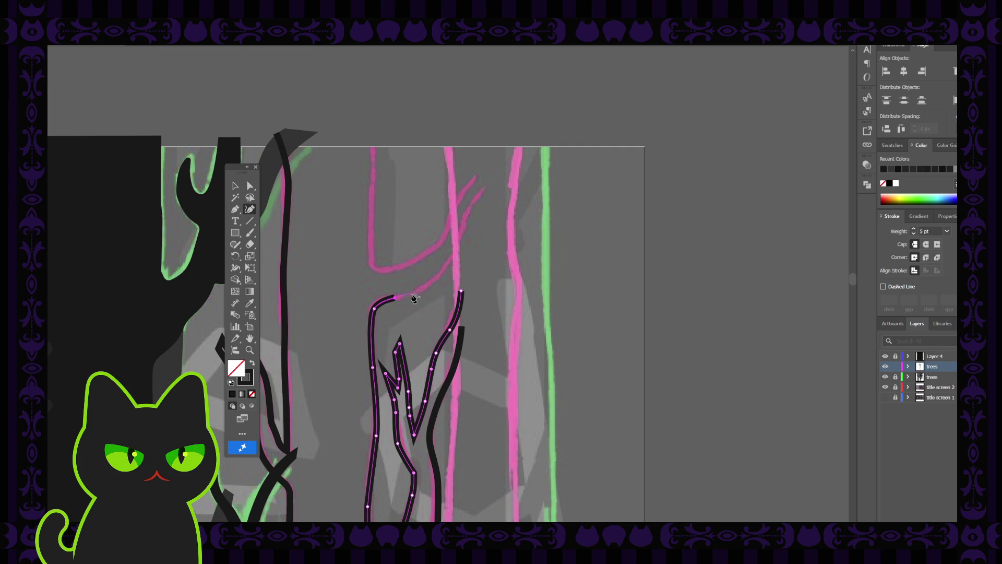
{"action": "left_click_drag", "start_coordinate": [413, 298], "coordinate": [438, 280]}
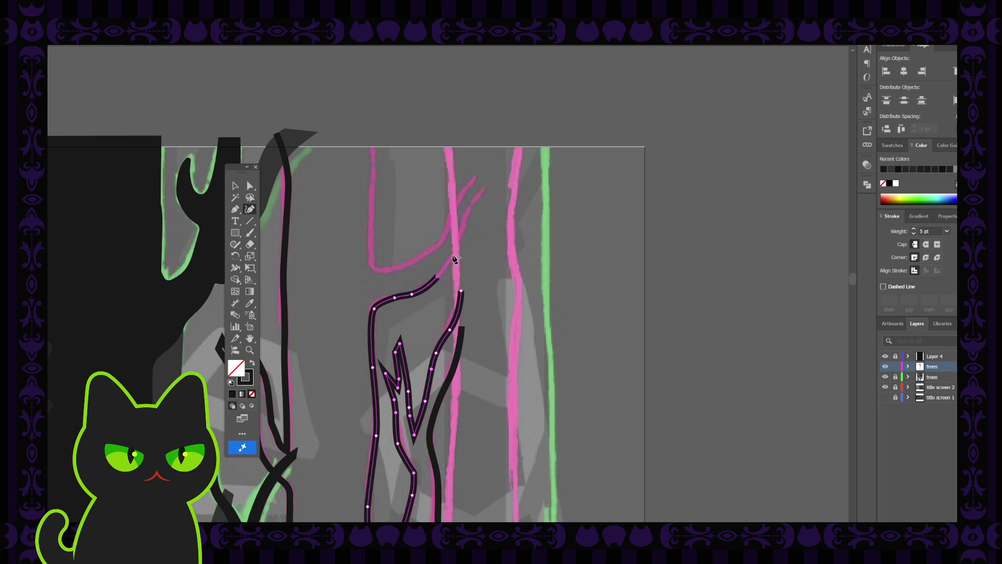
{"action": "left_click_drag", "start_coordinate": [437, 278], "coordinate": [487, 188]}
{"action": "left_click", "coordinate": [235, 187]}
{"action": "left_click", "coordinate": [327, 215]}
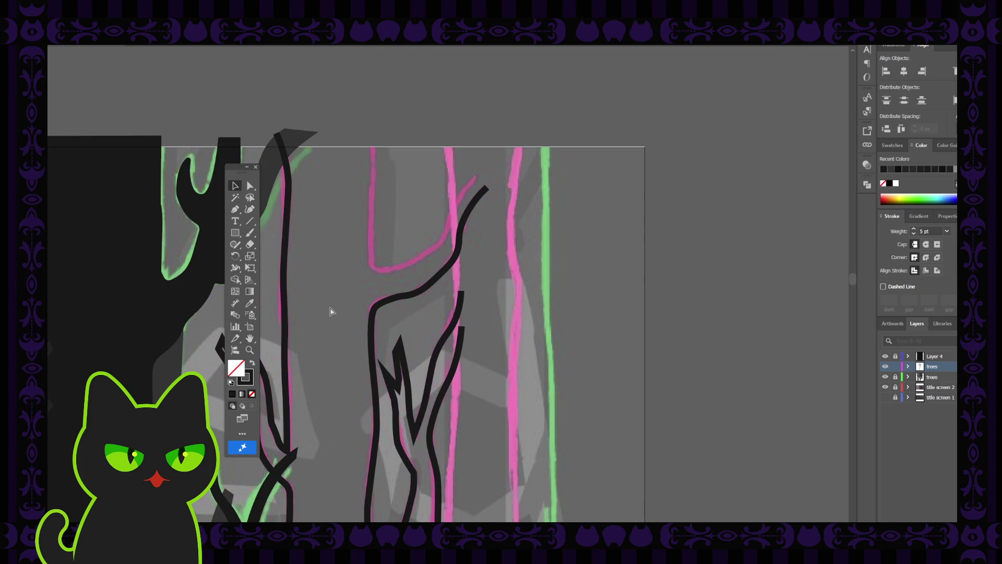
{"action": "scroll", "coordinate": [329, 307], "scroll_direction": "down", "scroll_amount": 1}
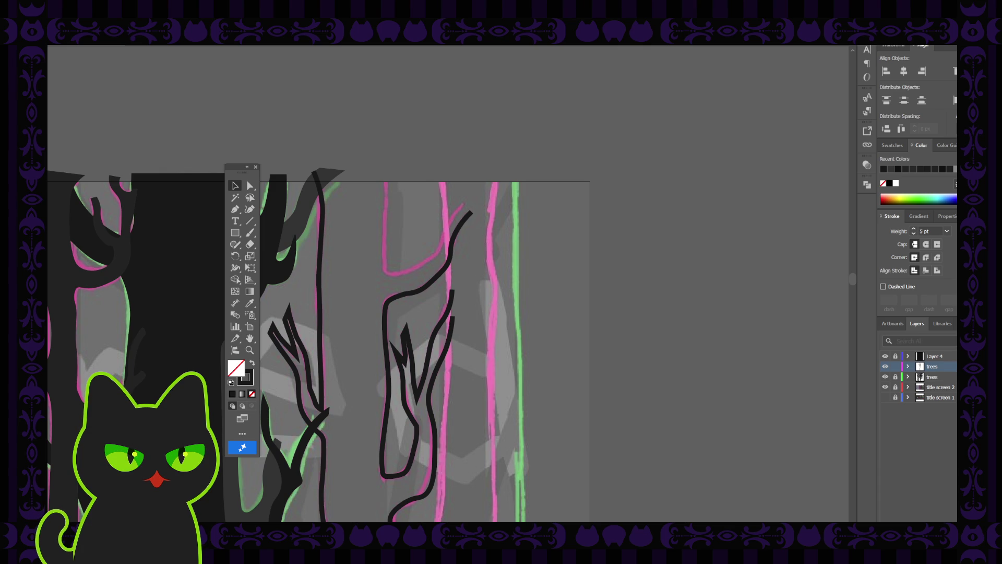
{"action": "left_click_drag", "start_coordinate": [331, 251], "coordinate": [350, 256]}
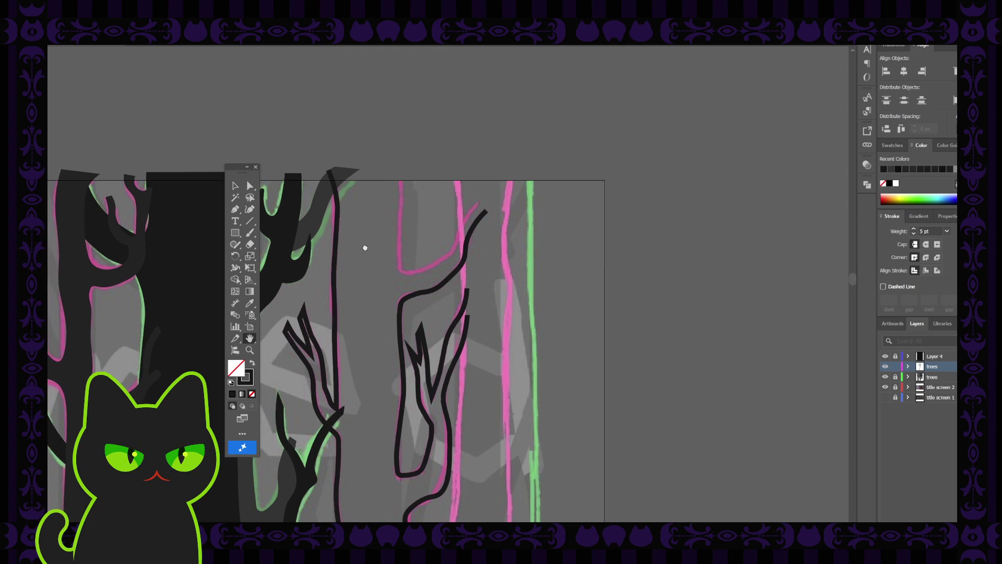
- Place Curvature anchors down the left pink sketch stroke to the bend, ending the curve there
{"action": "left_click", "coordinate": [249, 209]}
{"action": "left_click", "coordinate": [403, 178]}
{"action": "left_click", "coordinate": [405, 201]}
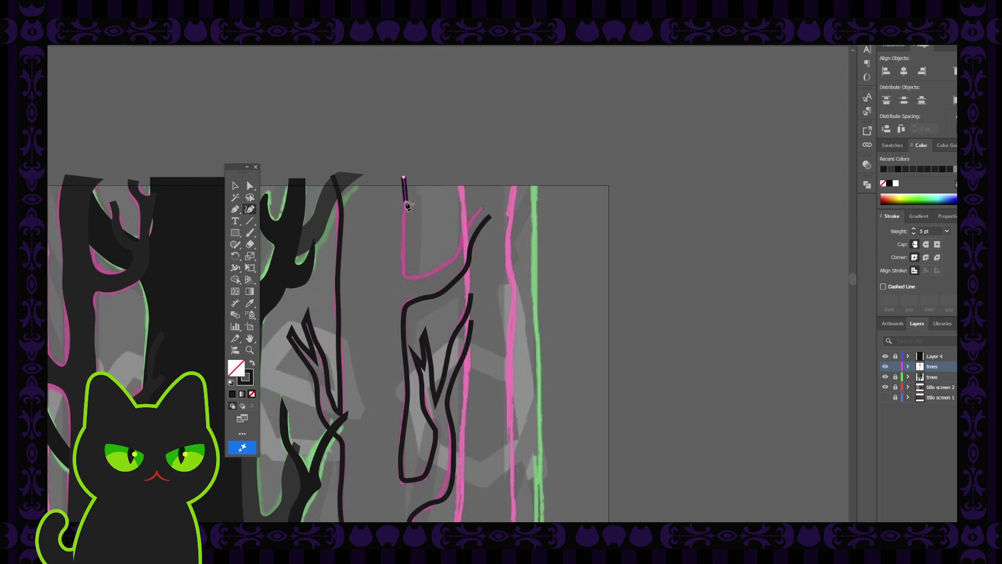
{"action": "left_click", "coordinate": [406, 225]}
{"action": "left_click", "coordinate": [404, 261]}
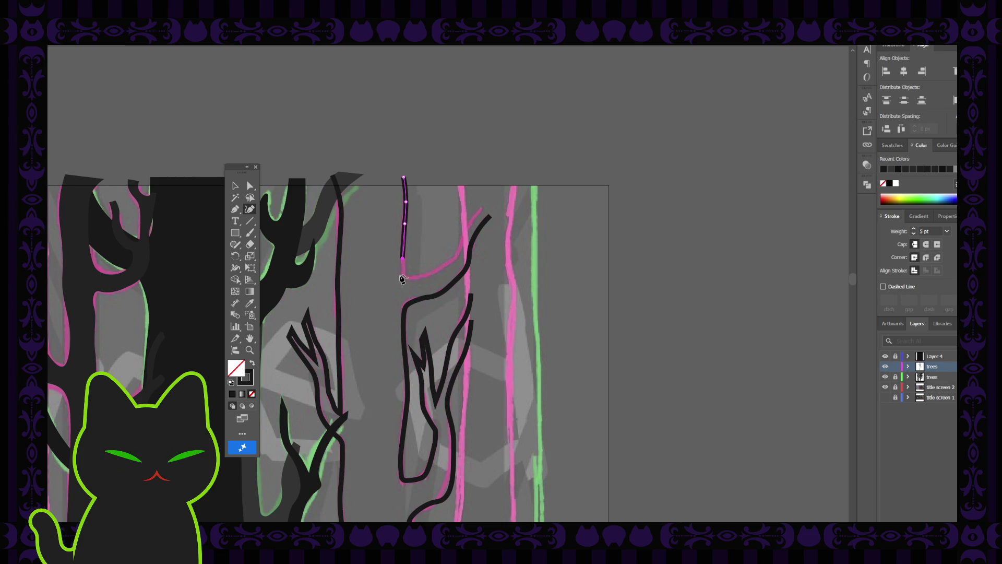
{"action": "left_click", "coordinate": [403, 274]}
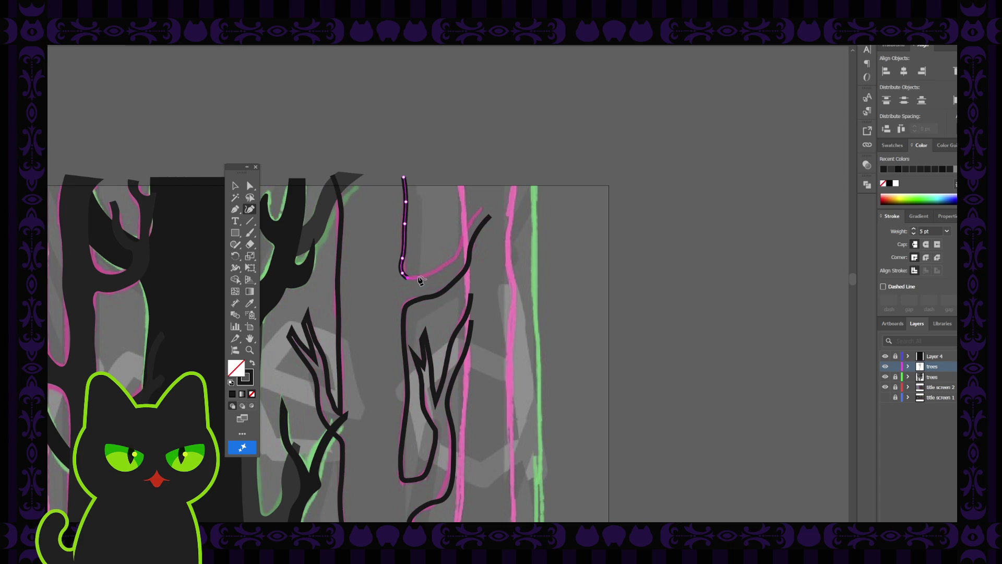
{"action": "key", "text": "Escape"}
- Continue the line from the bend up-right to the branch tip, then finish and deselect
{"action": "left_click", "coordinate": [419, 276]}
{"action": "left_click", "coordinate": [458, 258]}
{"action": "left_click", "coordinate": [468, 235]}
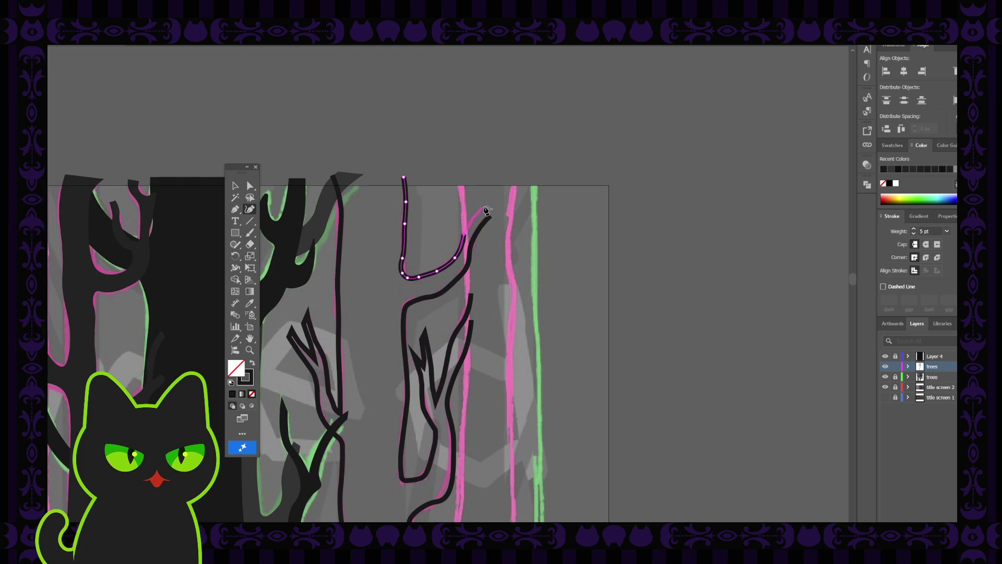
{"action": "left_click", "coordinate": [485, 214]}
{"action": "key", "text": "v"}
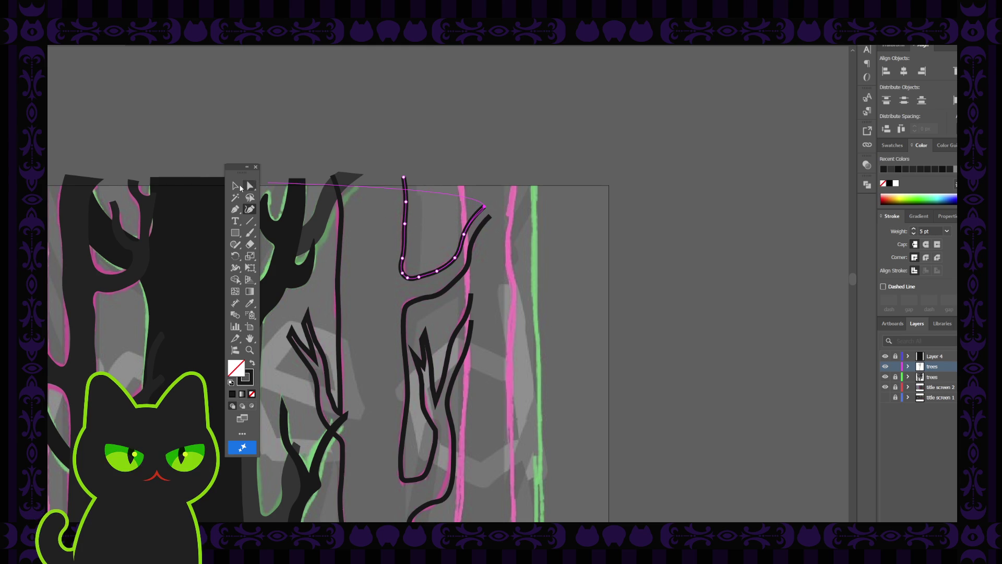
{"action": "left_click", "coordinate": [379, 237]}
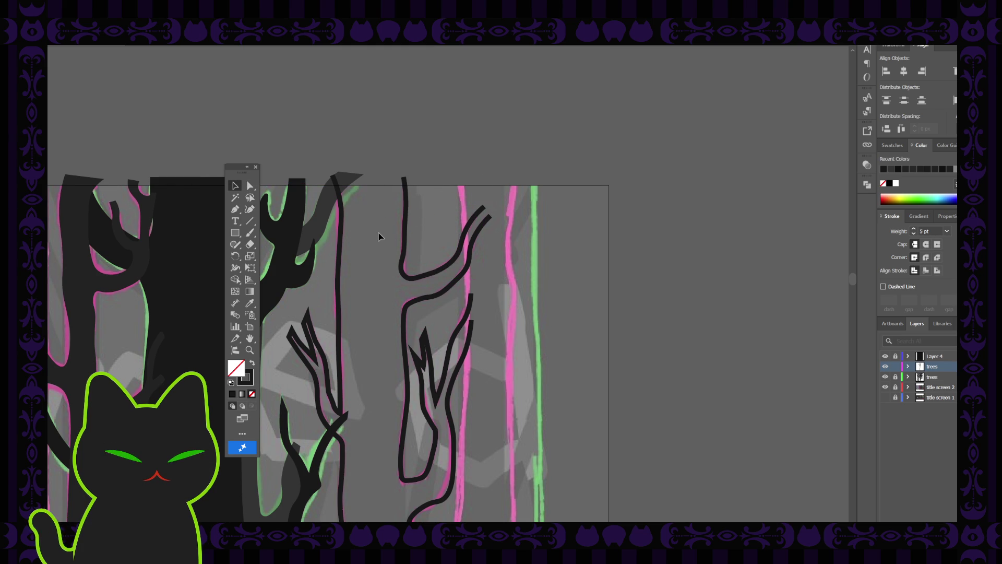
{"action": "scroll", "coordinate": [379, 236], "scroll_direction": "down", "scroll_amount": 2}
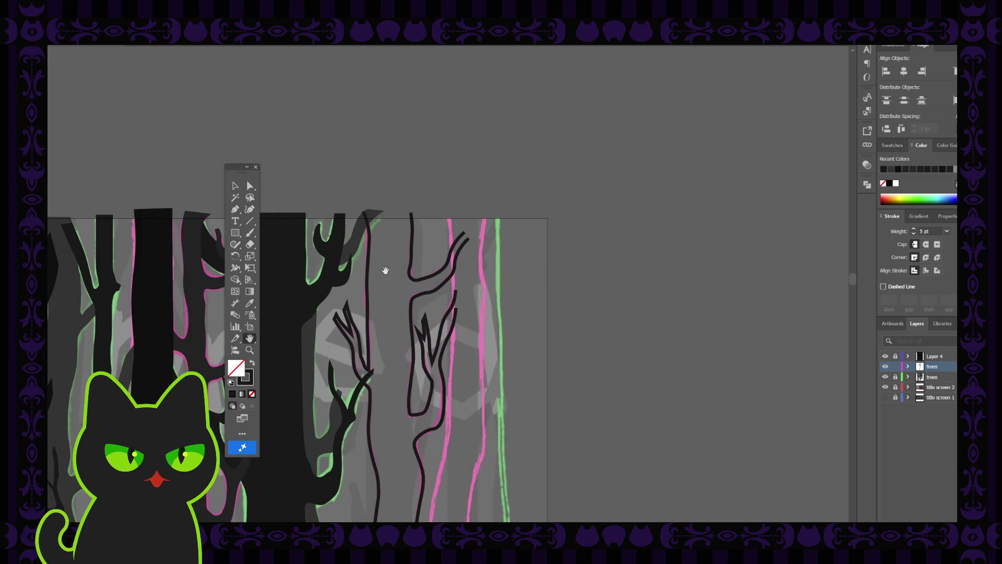
{"action": "left_click_drag", "start_coordinate": [385, 269], "coordinate": [398, 239]}
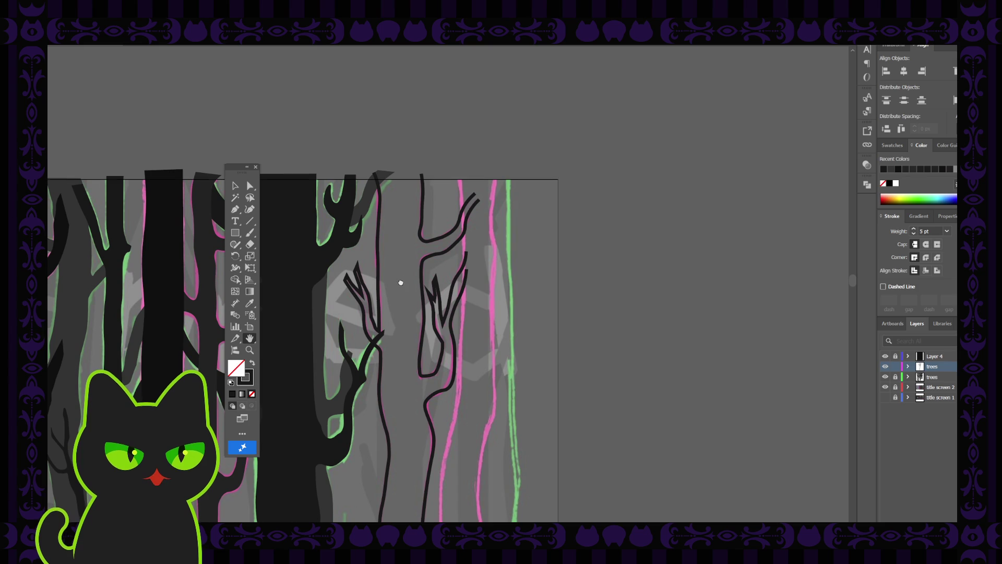
{"action": "scroll", "coordinate": [399, 239], "scroll_direction": "down", "scroll_amount": 3}
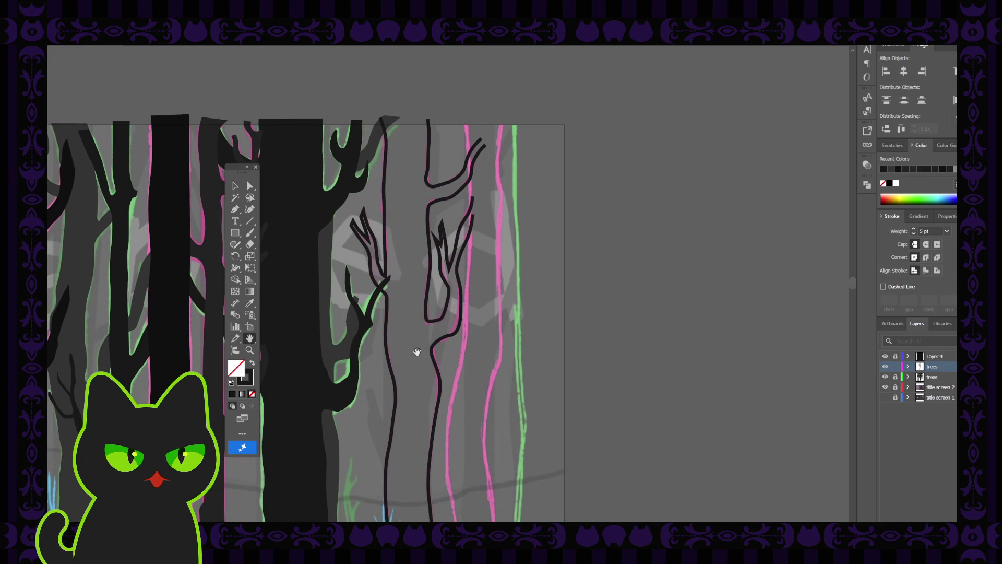
{"action": "scroll", "coordinate": [416, 352], "scroll_direction": "down", "scroll_amount": 1}
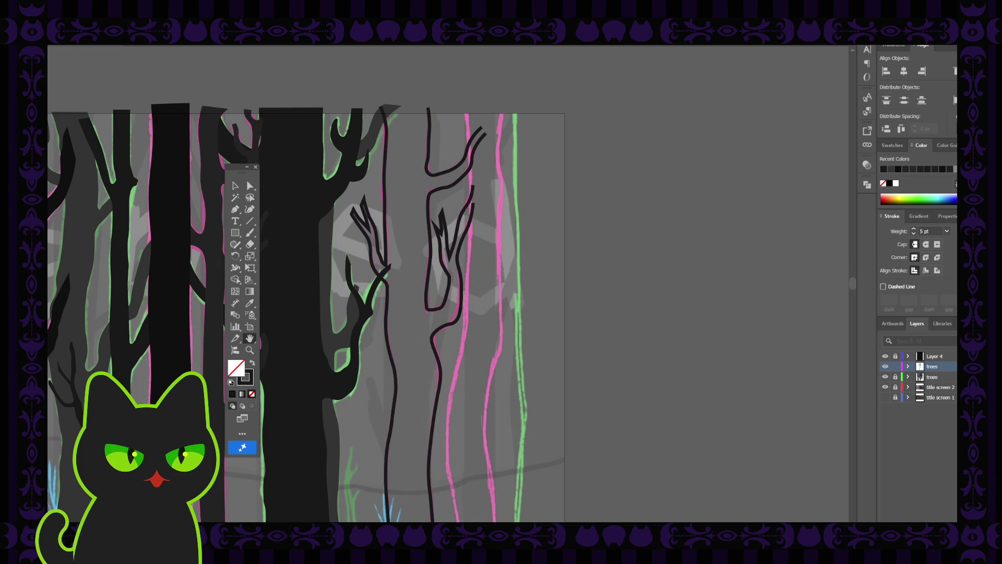
{"action": "scroll", "coordinate": [539, 347], "scroll_direction": "down", "scroll_amount": 2}
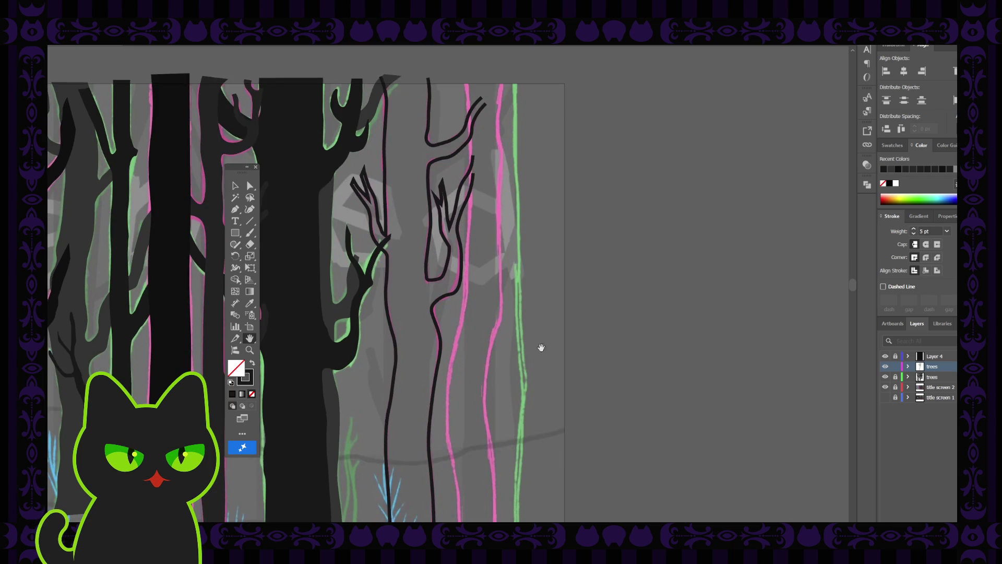
{"action": "scroll", "coordinate": [490, 355], "scroll_direction": "up", "scroll_amount": 2}
{"action": "scroll", "coordinate": [491, 355], "scroll_direction": "up", "scroll_amount": 1}
- Pencil the top line down the trunk, join it to the left trunk path and close the base into one outline
{"action": "left_click", "coordinate": [235, 209]}
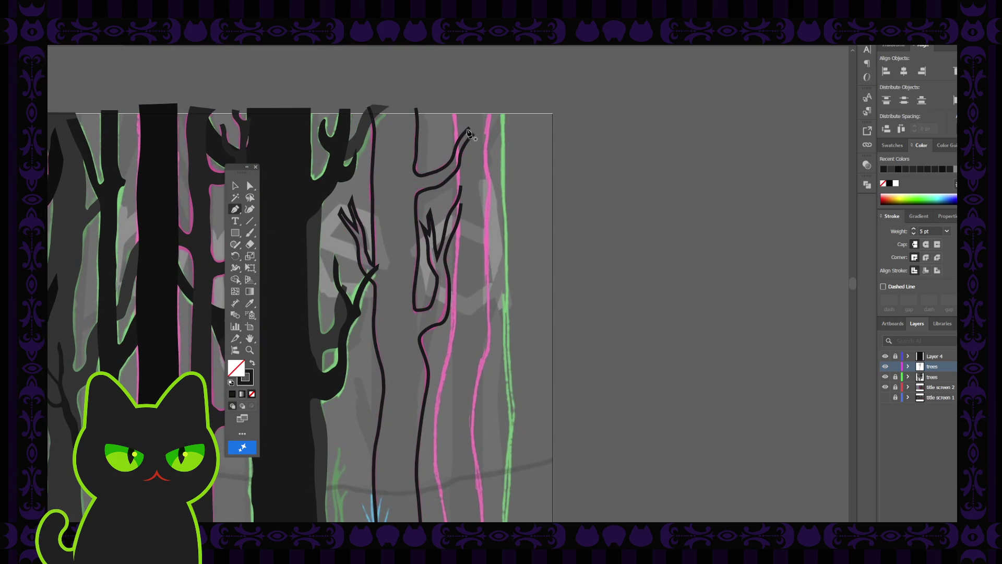
{"action": "left_click", "coordinate": [472, 131]}
{"action": "left_click_drag", "start_coordinate": [471, 131], "coordinate": [415, 309]}
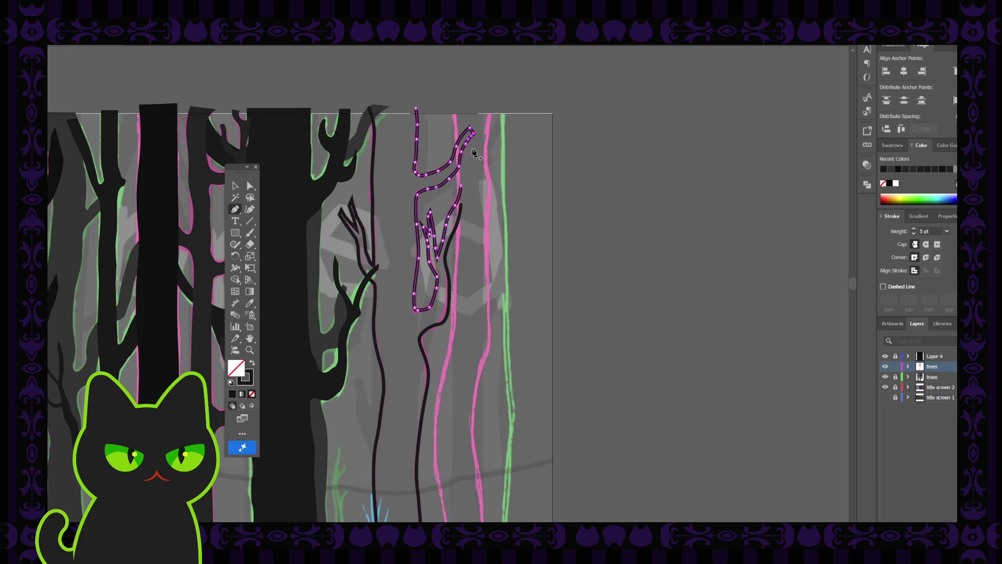
{"action": "left_click_drag", "start_coordinate": [462, 188], "coordinate": [454, 163]}
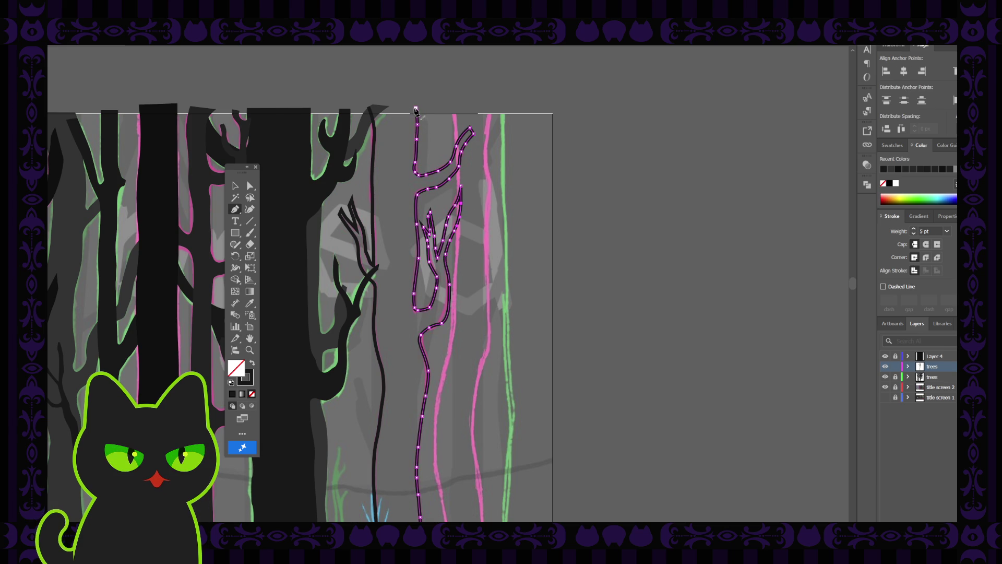
{"action": "left_click_drag", "start_coordinate": [416, 111], "coordinate": [368, 107]}
{"action": "scroll", "coordinate": [381, 196], "scroll_direction": "down", "scroll_amount": 2}
{"action": "scroll", "coordinate": [378, 259], "scroll_direction": "down", "scroll_amount": 3}
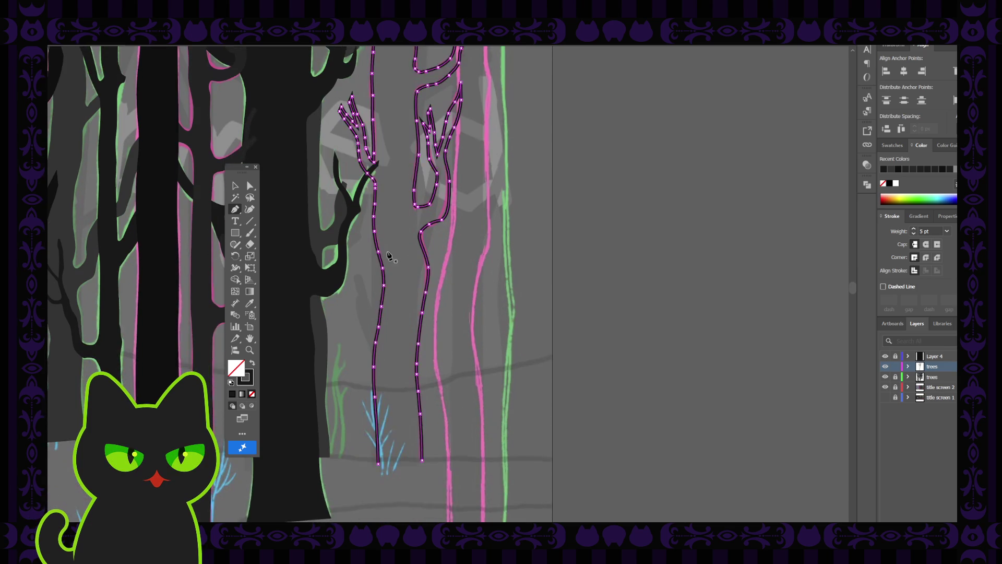
{"action": "scroll", "coordinate": [378, 313], "scroll_direction": "down", "scroll_amount": 2}
{"action": "left_click_drag", "start_coordinate": [380, 417], "coordinate": [426, 420]}
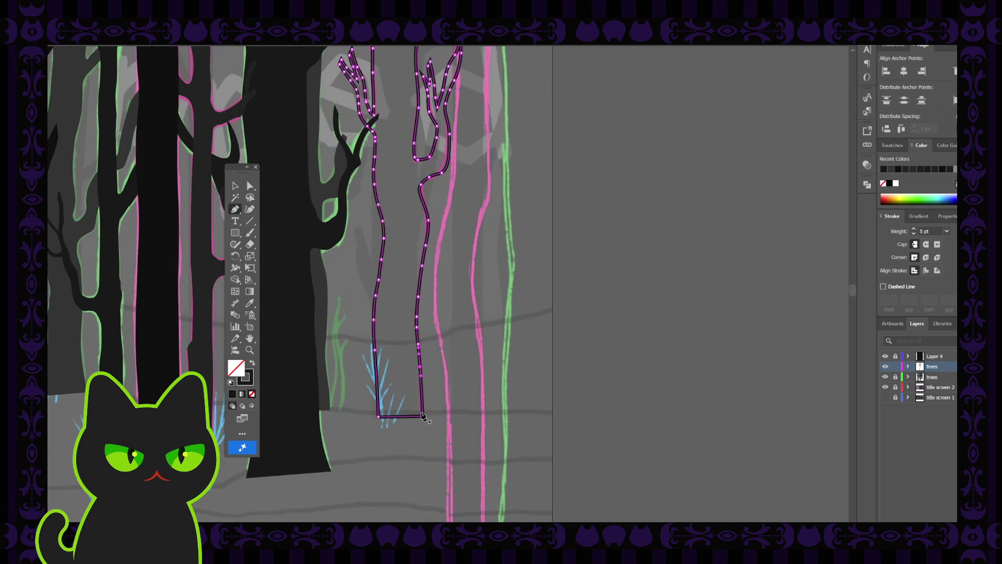
{"action": "left_click", "coordinate": [235, 186]}
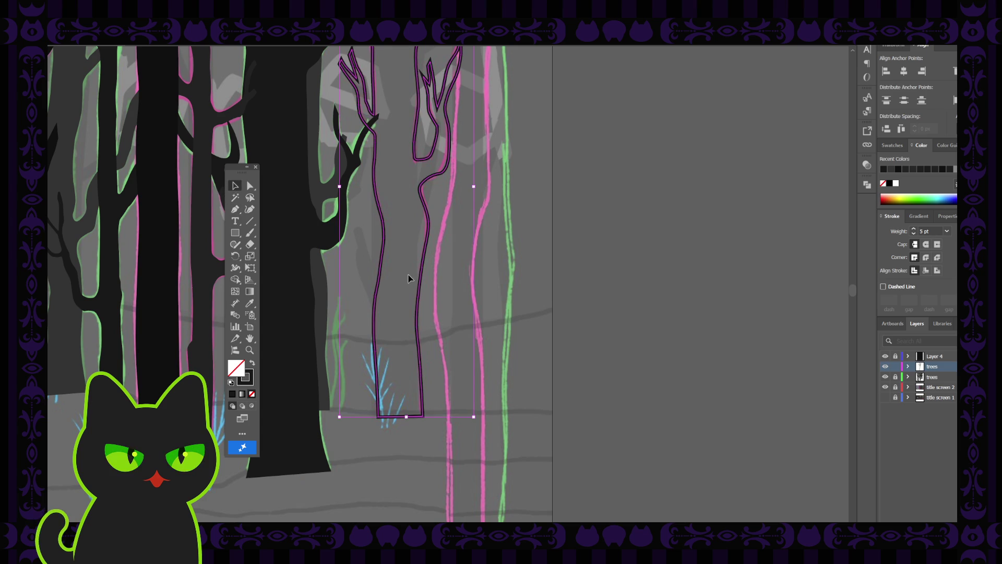
{"action": "left_click", "coordinate": [531, 289]}
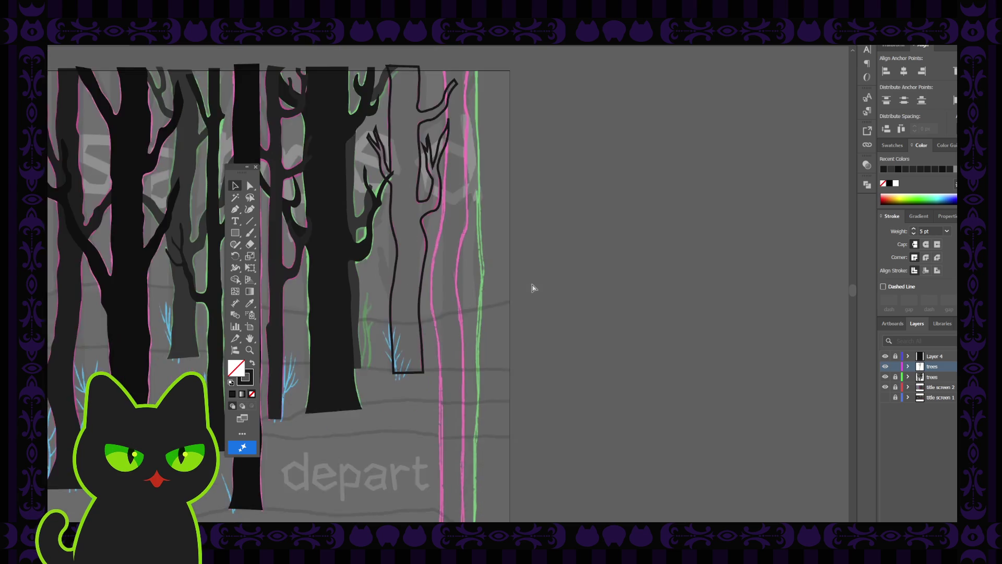
- Fill the closed tree outline with the dark trunk colour sampled by the Eyedropper
{"action": "key", "text": "ctrl+minus"}
{"action": "left_click", "coordinate": [405, 298]}
{"action": "key", "text": "i"}
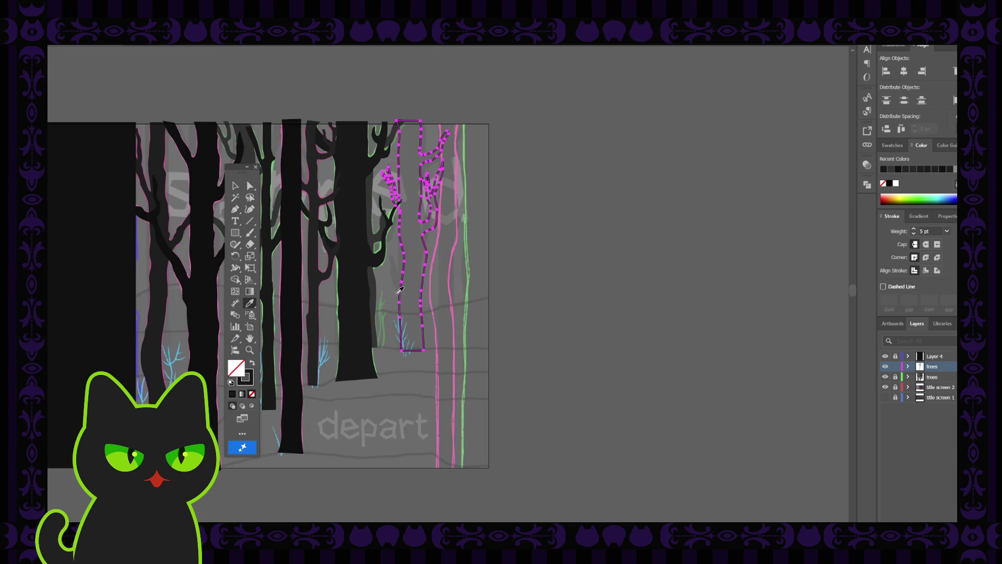
{"action": "left_click", "coordinate": [375, 284]}
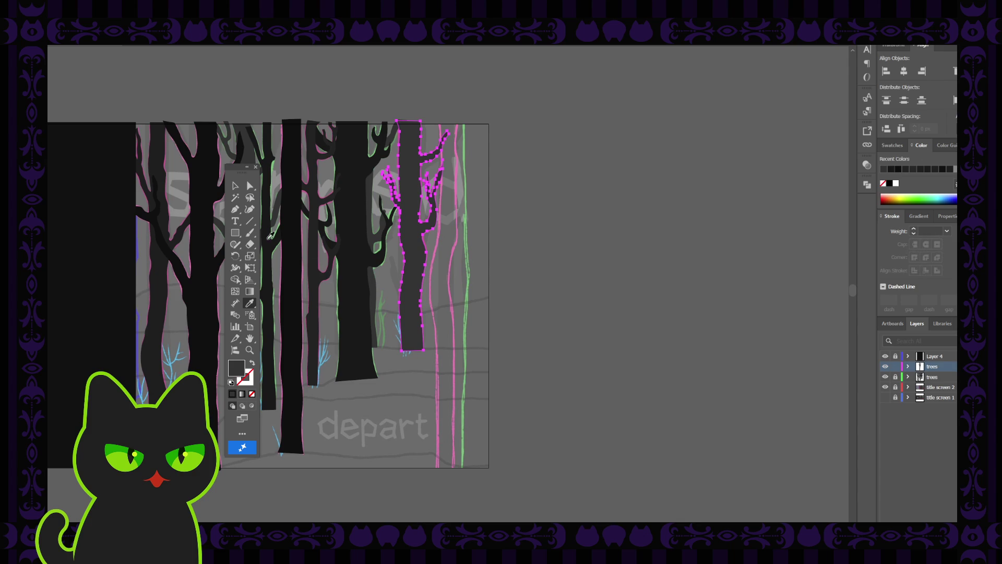
{"action": "left_click", "coordinate": [235, 186]}
{"action": "left_click", "coordinate": [526, 247]}
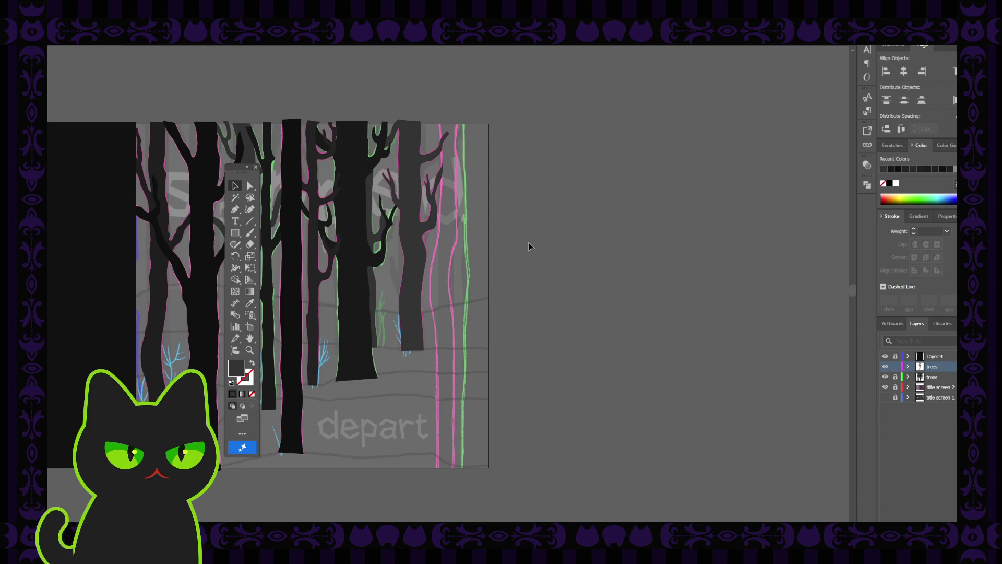
- Unlock the second trees layer and move the right dark tree onto it
{"action": "left_click", "coordinate": [389, 225]}
{"action": "left_click", "coordinate": [895, 377]}
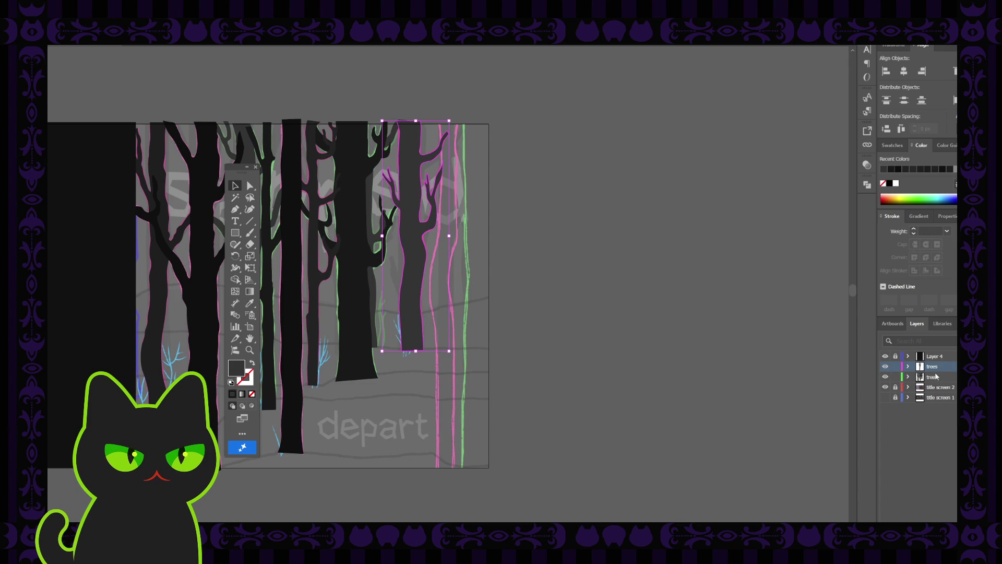
{"action": "left_click_drag", "start_coordinate": [954, 366], "coordinate": [954, 377]}
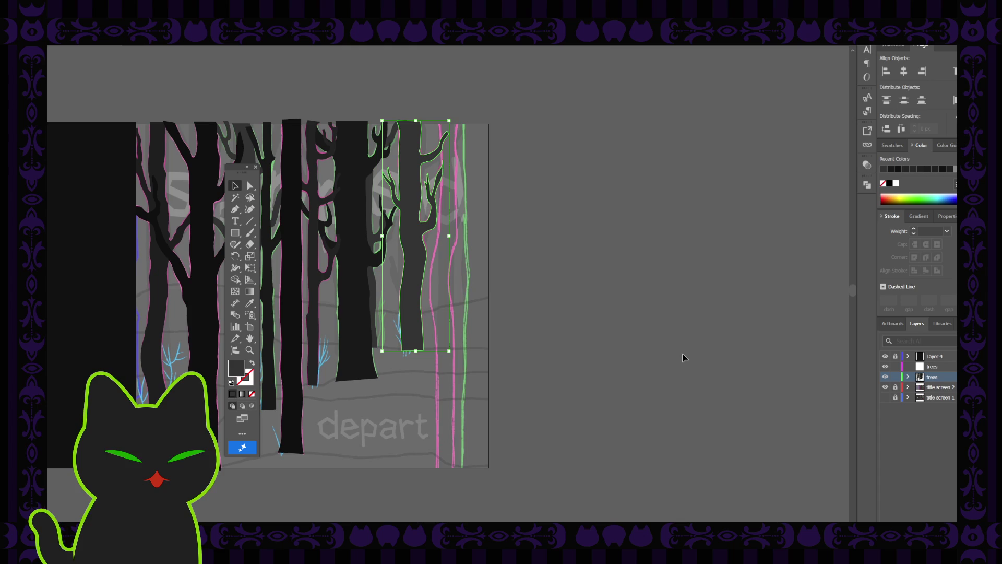
{"action": "key", "text": "a"}
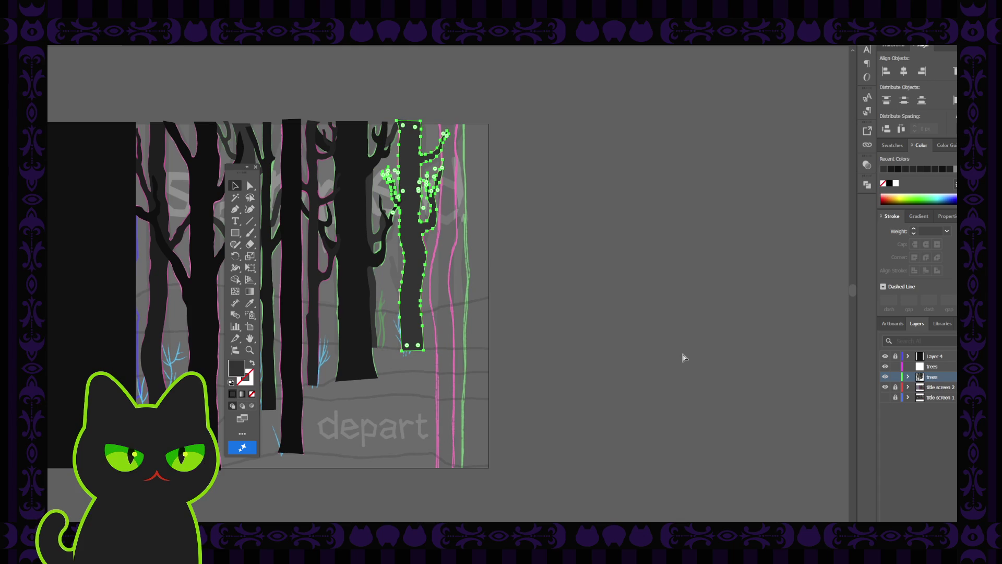
{"action": "key", "text": "v"}
{"action": "left_click", "coordinate": [683, 357]}
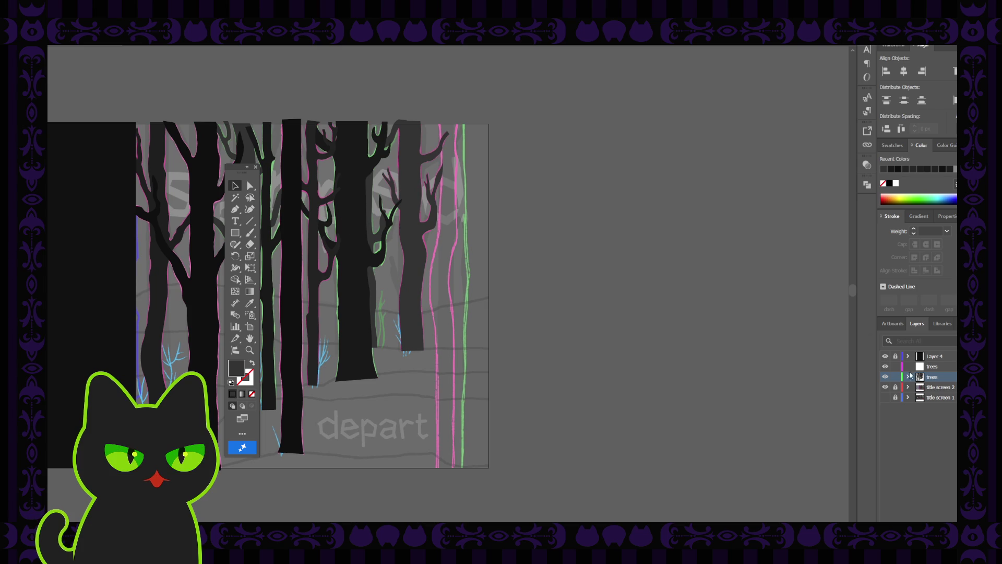
- Hide the dark trees layer, swap to a no-fill dark stroke, and target the magenta trees layer for tracing
{"action": "left_click", "coordinate": [886, 377]}
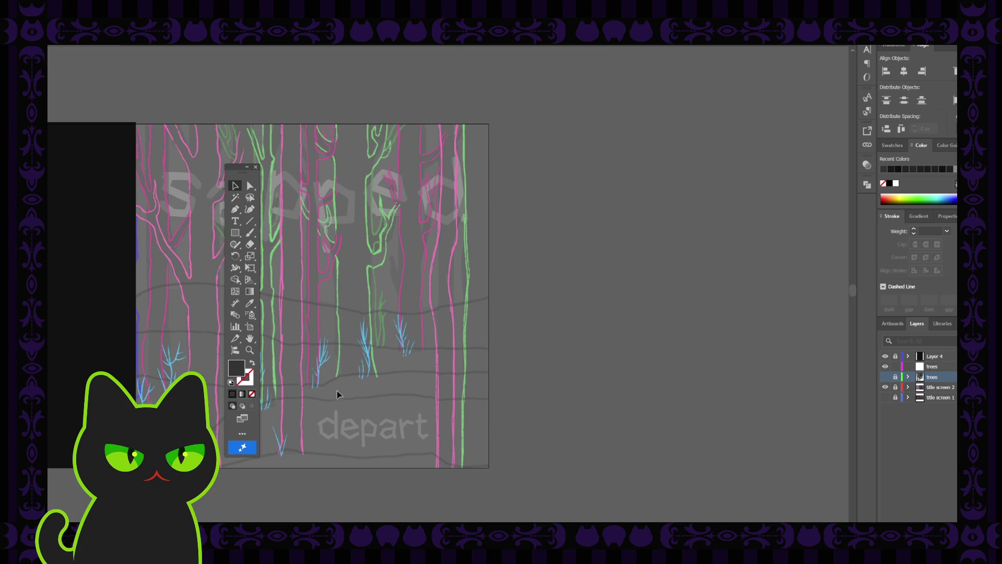
{"action": "left_click", "coordinate": [250, 365]}
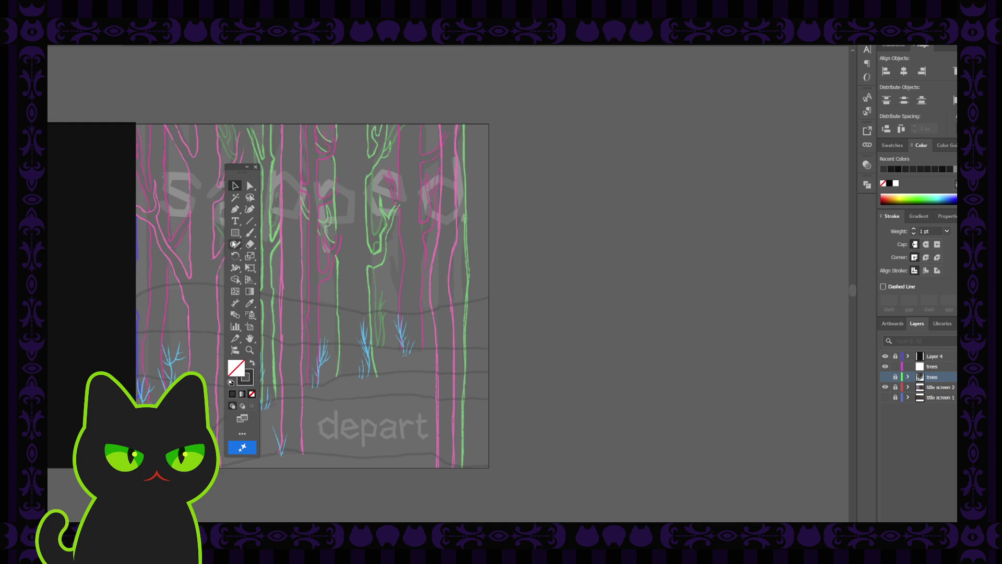
{"action": "left_click", "coordinate": [235, 209]}
{"action": "left_click", "coordinate": [932, 365]}
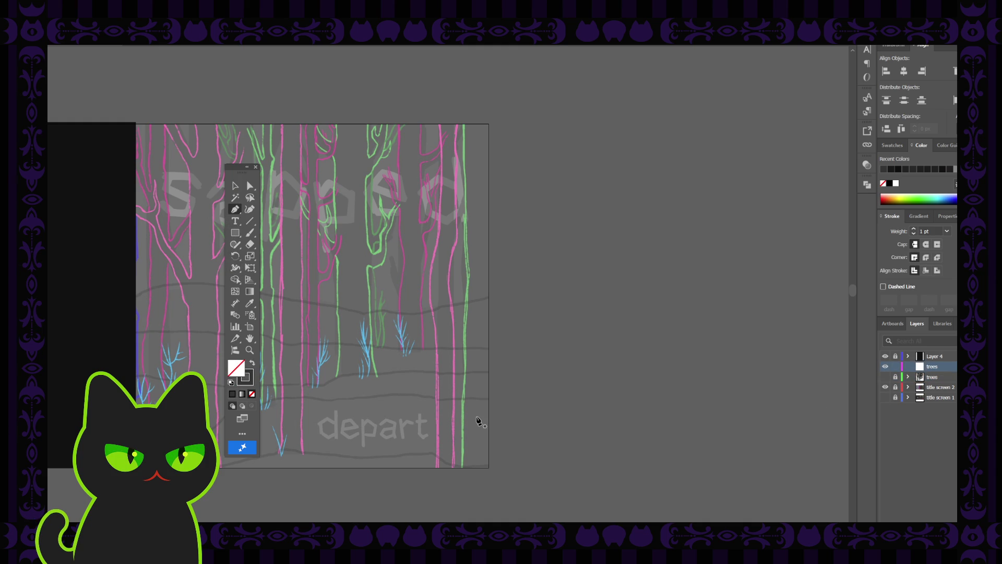
{"action": "key", "text": "ctrl+plus"}
{"action": "scroll", "coordinate": [478, 421], "scroll_direction": "down", "scroll_amount": 2}
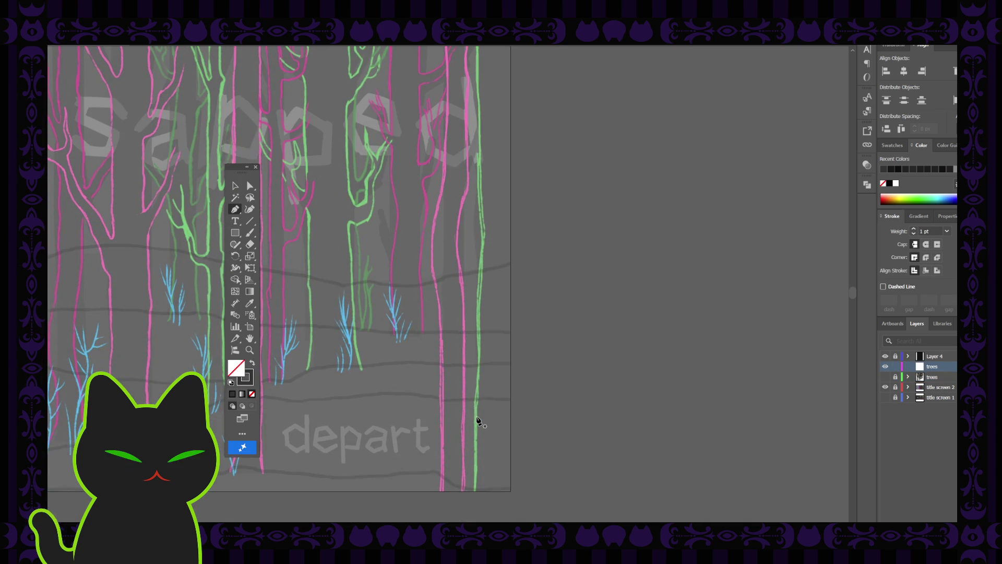
{"action": "scroll", "coordinate": [448, 448], "scroll_direction": "up", "scroll_amount": 1}
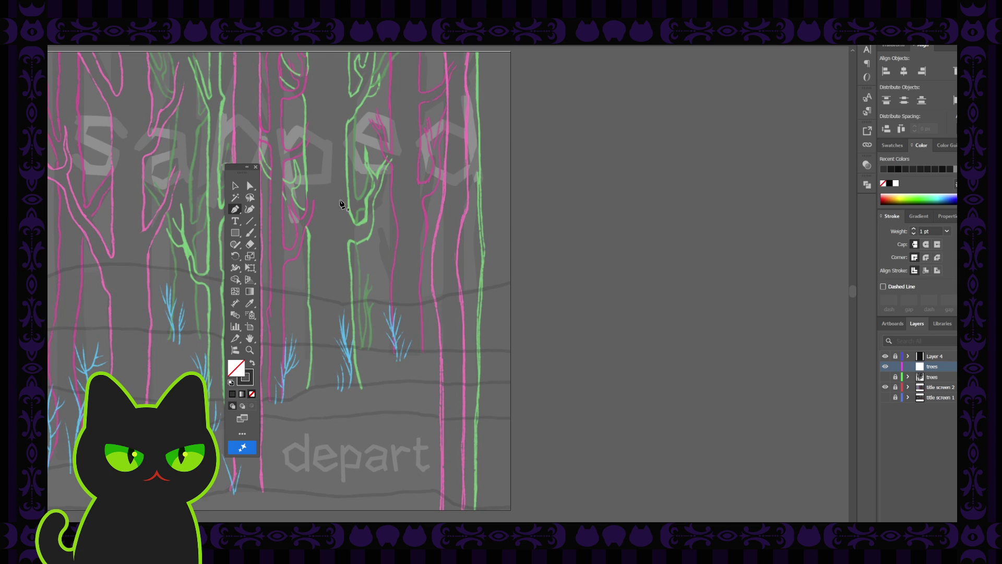
- Remove a stray Curvature stroke placed on the rightmost pink trunk
{"action": "left_click", "coordinate": [250, 209]}
{"action": "left_click", "coordinate": [436, 234]}
{"action": "key", "text": "v"}
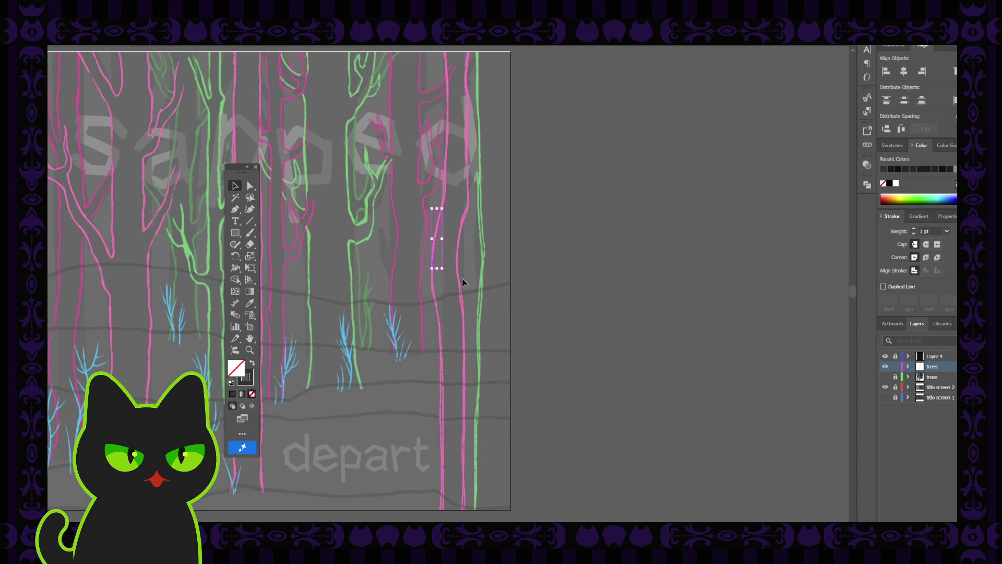
{"action": "left_click", "coordinate": [165, 111]}
{"action": "left_click", "coordinate": [432, 227]}
{"action": "key", "text": "Delete"}
- Paint a thin dark Paintbrush line down the pink trunk's left edge to the ground
{"action": "left_click", "coordinate": [251, 209]}
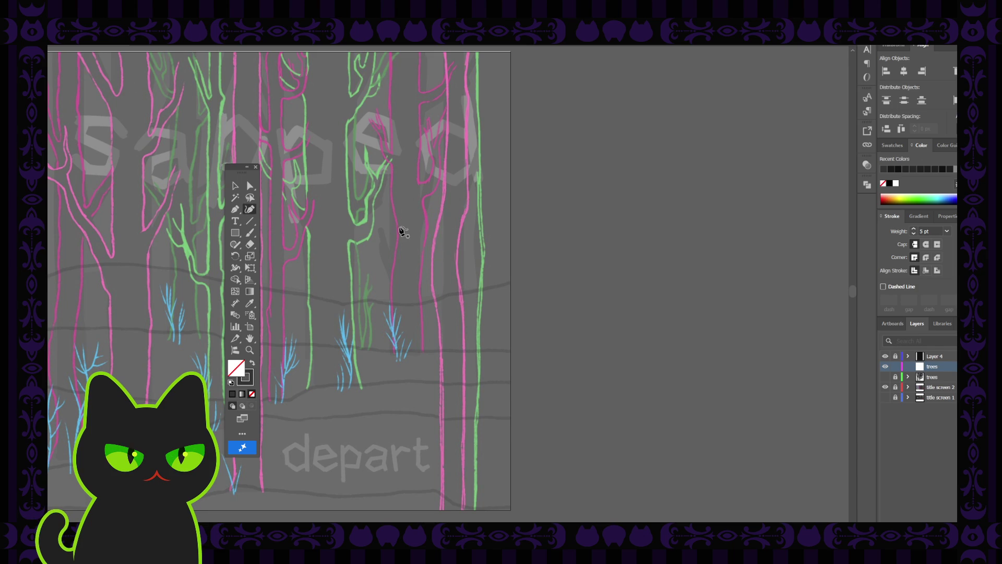
{"action": "left_click_drag", "start_coordinate": [439, 217], "coordinate": [432, 298]}
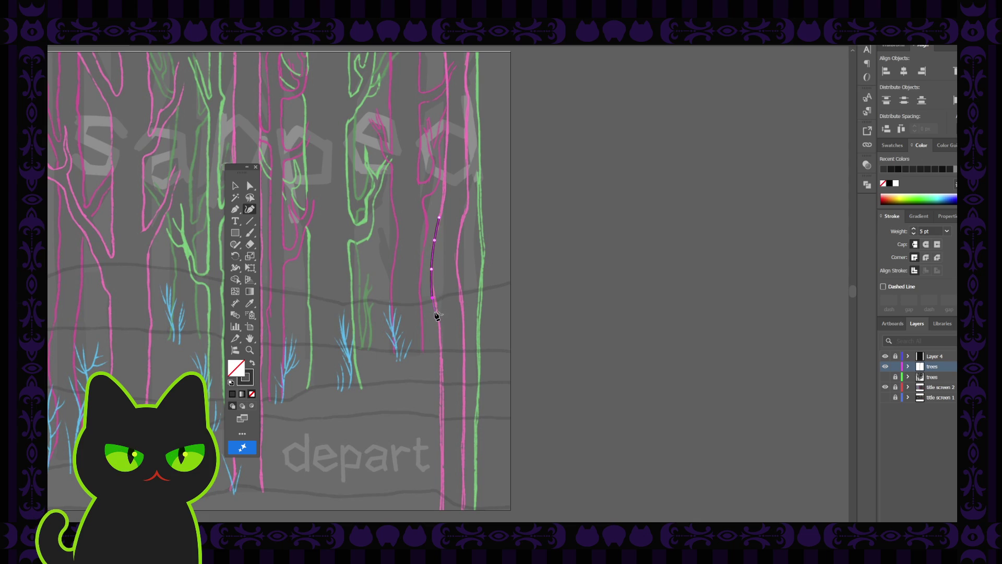
{"action": "left_click_drag", "start_coordinate": [438, 318], "coordinate": [441, 393]}
{"action": "left_click_drag", "start_coordinate": [441, 393], "coordinate": [442, 470]}
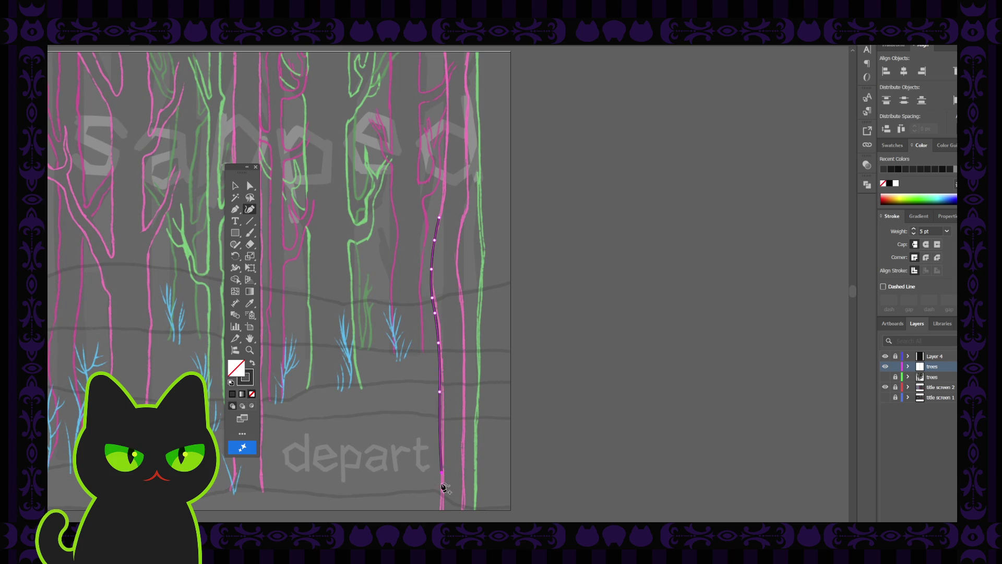
{"action": "key", "text": "v"}
{"action": "left_click", "coordinate": [331, 326]}
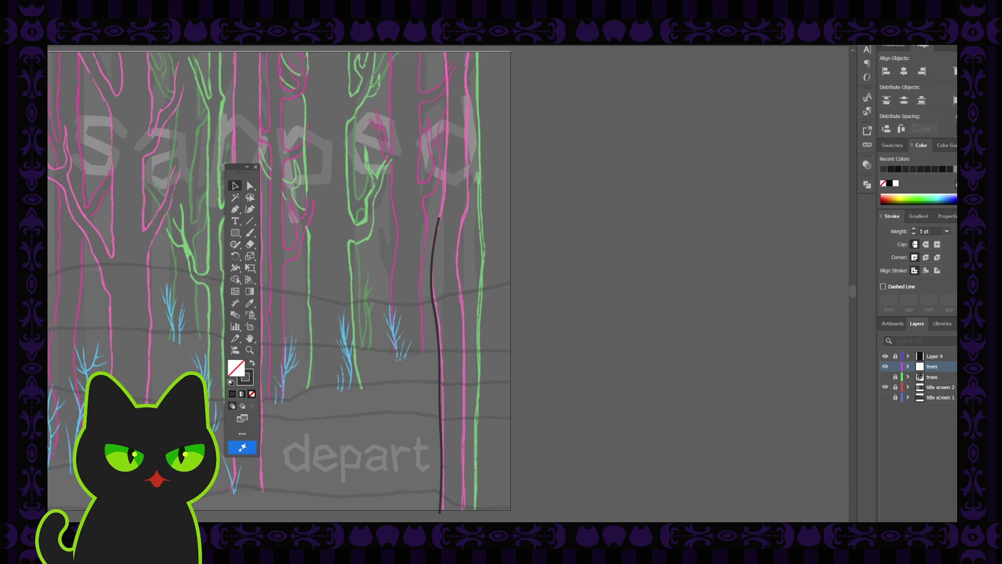
- Pencil a second dark line down the trunk's right edge to the bottom, then deselect
{"action": "left_click", "coordinate": [434, 292]}
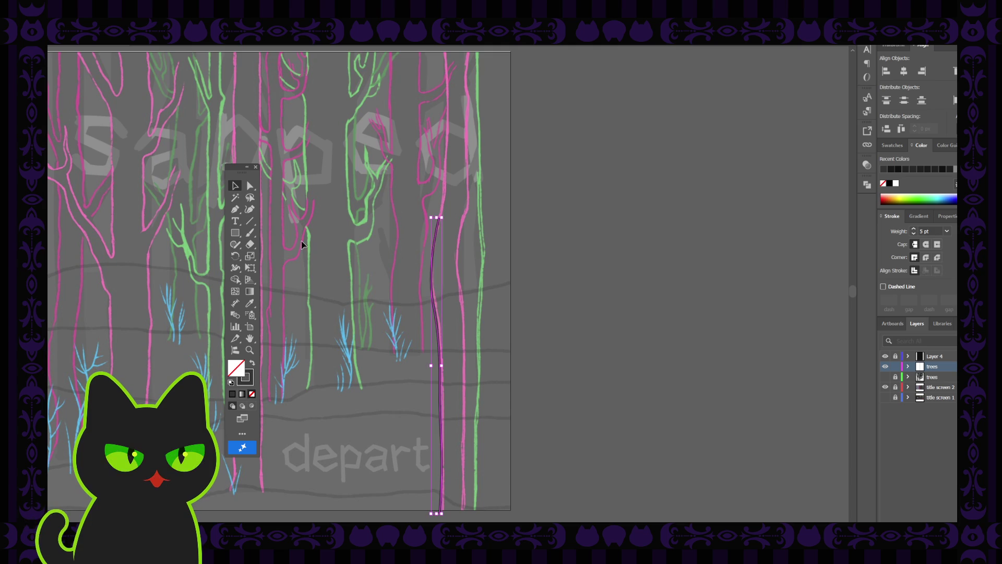
{"action": "left_click", "coordinate": [234, 210]}
{"action": "key", "text": "ctrl+shift+a"}
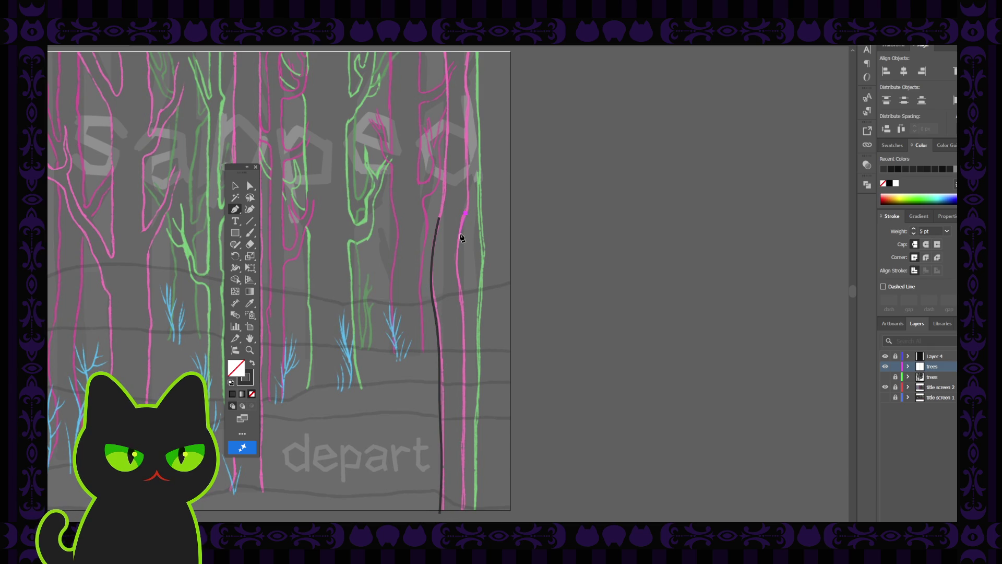
{"action": "left_click_drag", "start_coordinate": [461, 239], "coordinate": [461, 237]}
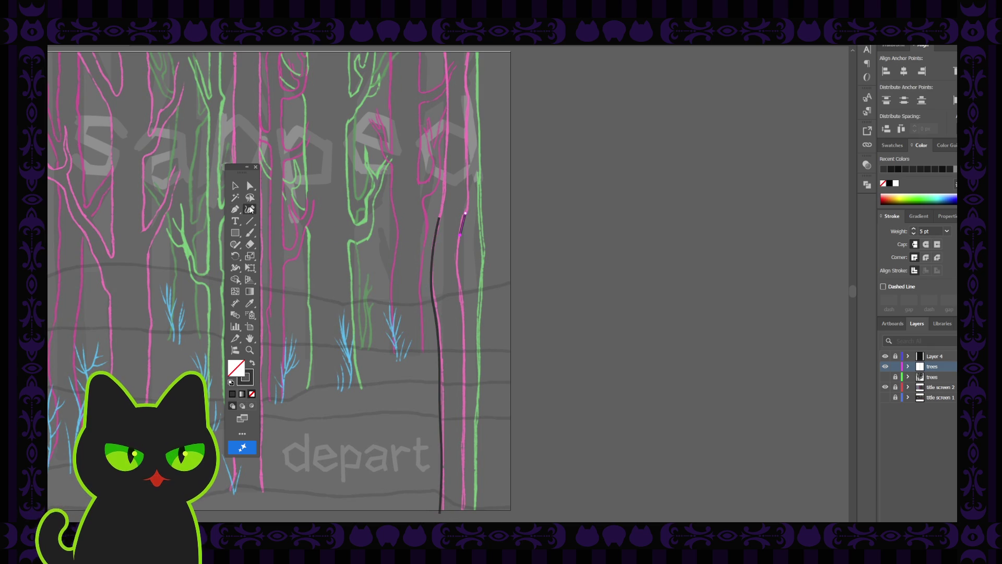
{"action": "mouse_move", "coordinate": [459, 271]}
{"action": "left_mouse_down"}
{"action": "mouse_move", "coordinate": [461, 238]}
{"action": "mouse_move", "coordinate": [465, 333]}
{"action": "left_mouse_up"}
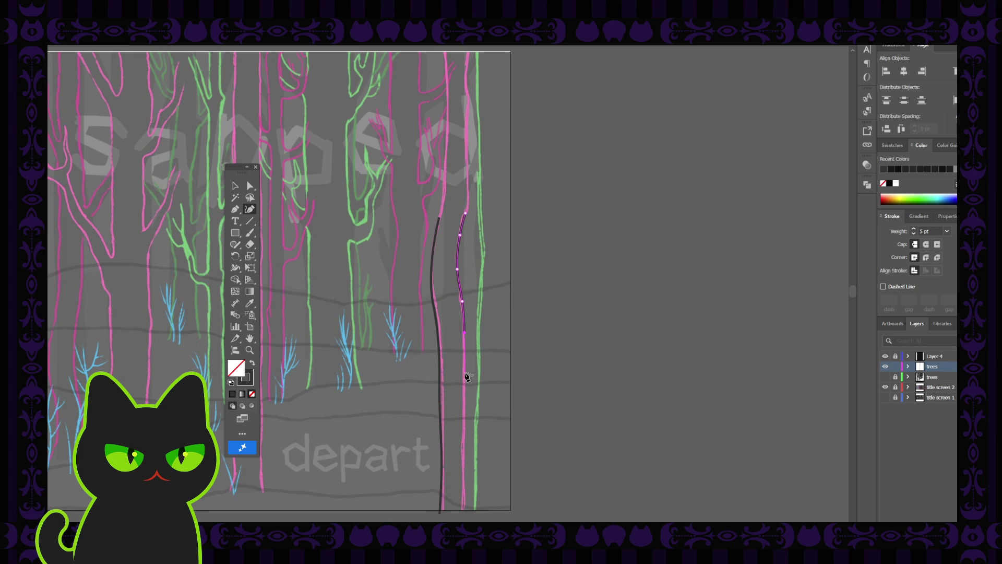
{"action": "left_click_drag", "start_coordinate": [466, 377], "coordinate": [466, 380]}
{"action": "left_click_drag", "start_coordinate": [465, 425], "coordinate": [466, 425]}
{"action": "left_click_drag", "start_coordinate": [466, 479], "coordinate": [466, 481]}
{"action": "left_click_drag", "start_coordinate": [465, 515], "coordinate": [463, 512]}
{"action": "left_click", "coordinate": [235, 186]}
{"action": "left_click", "coordinate": [341, 278]}
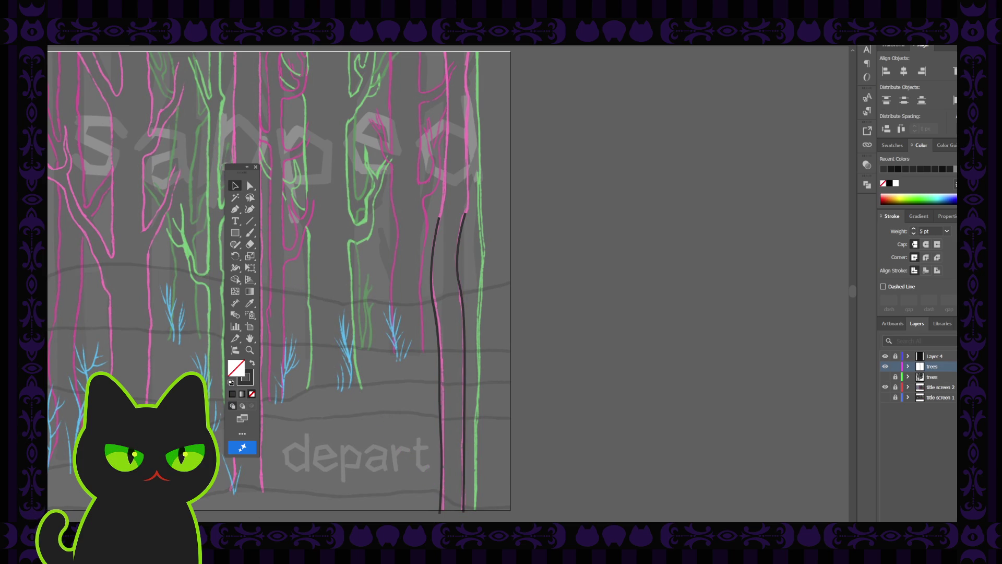
- Direct-select the right trunk line and adjust its middle and lower anchors and segments
{"action": "left_click", "coordinate": [462, 292]}
{"action": "left_click", "coordinate": [250, 187]}
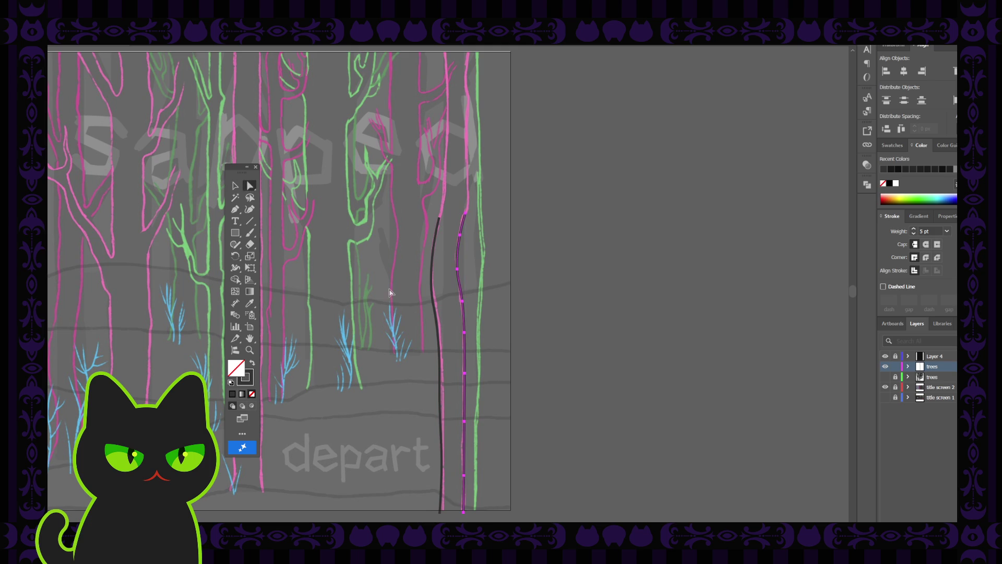
{"action": "left_click", "coordinate": [465, 376]}
{"action": "left_click", "coordinate": [466, 376]}
{"action": "left_click", "coordinate": [466, 375]}
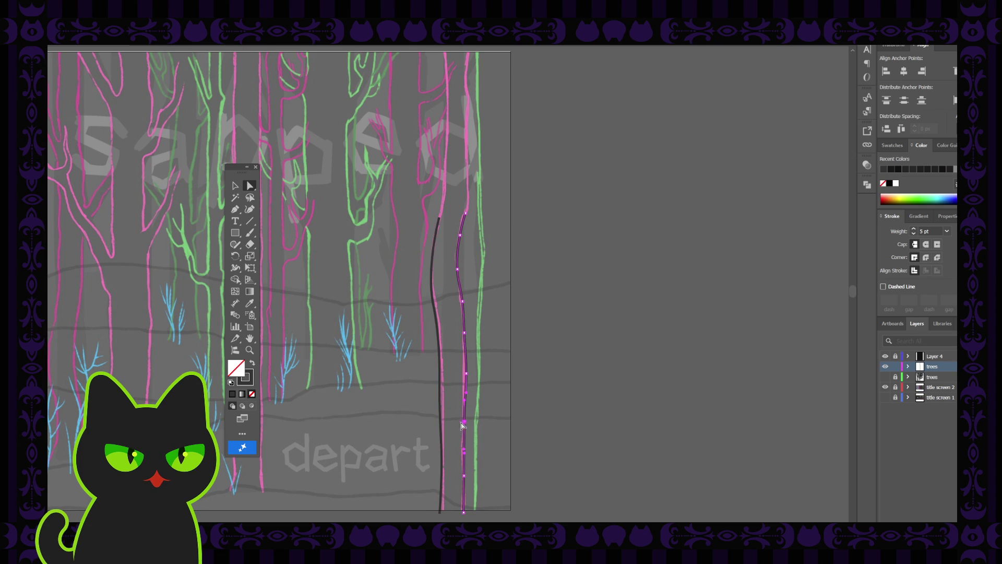
{"action": "left_click", "coordinate": [467, 424]}
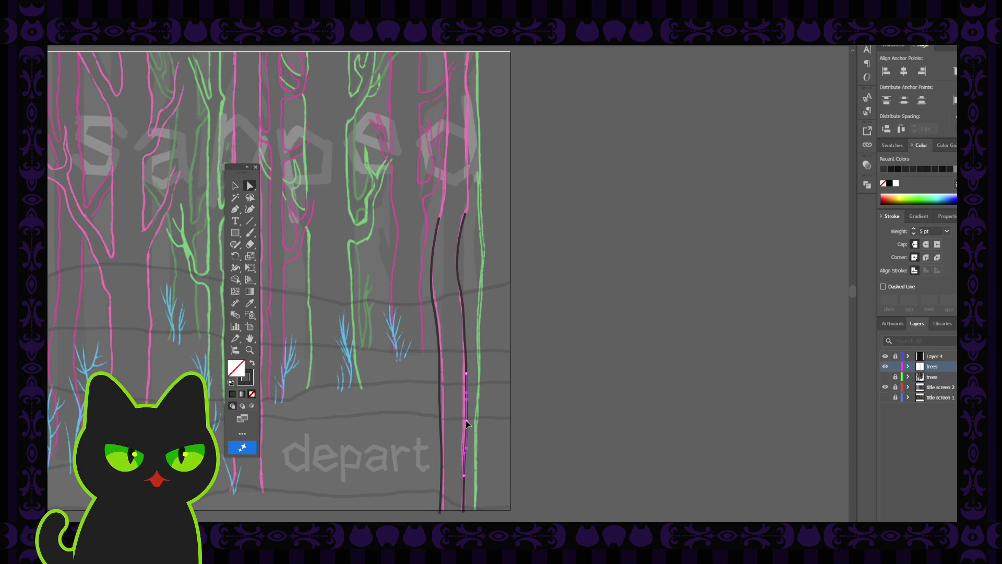
{"action": "left_click", "coordinate": [463, 475]}
{"action": "left_click", "coordinate": [466, 478]}
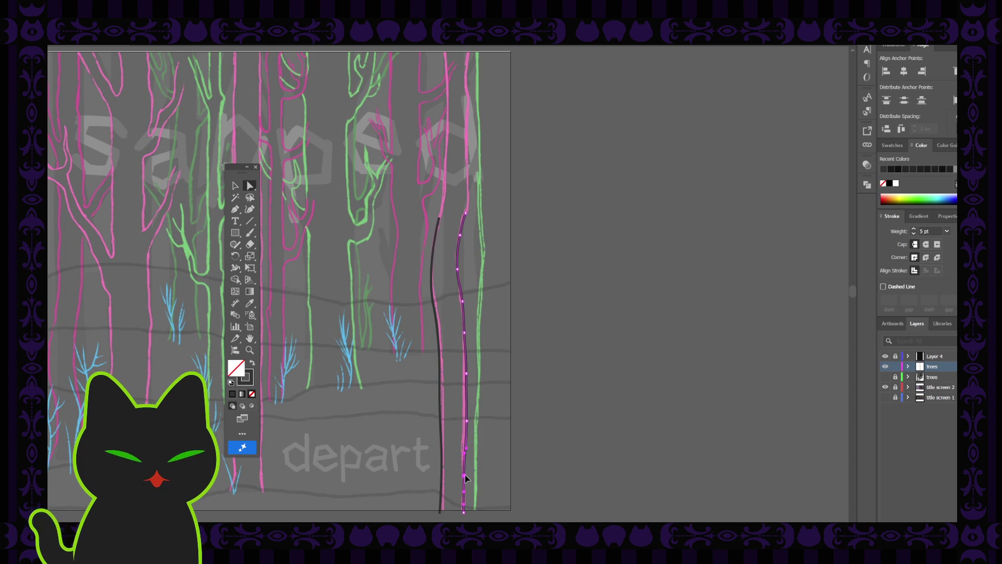
{"action": "left_click", "coordinate": [467, 478]}
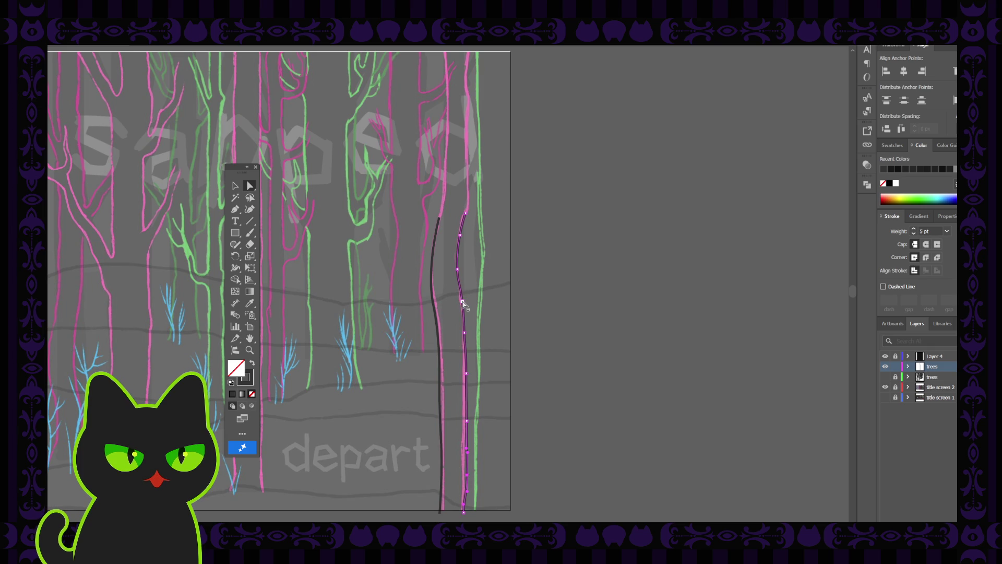
- Reshape the right line's upper segment to follow the pink sketch, then deselect and zoom out
{"action": "key", "text": "ctrl+equal"}
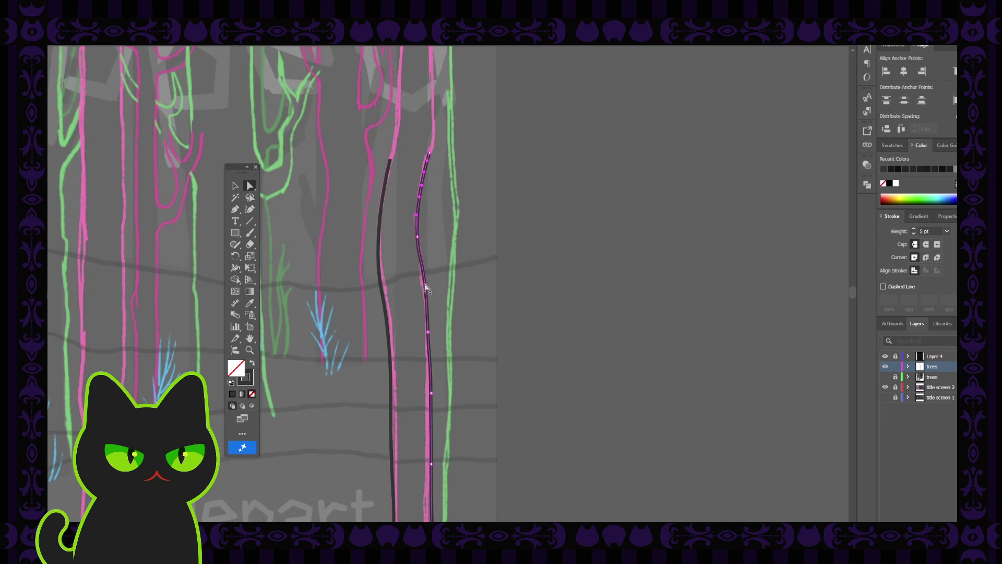
{"action": "left_click", "coordinate": [427, 288]}
{"action": "left_click", "coordinate": [423, 289]}
{"action": "left_click", "coordinate": [428, 216]}
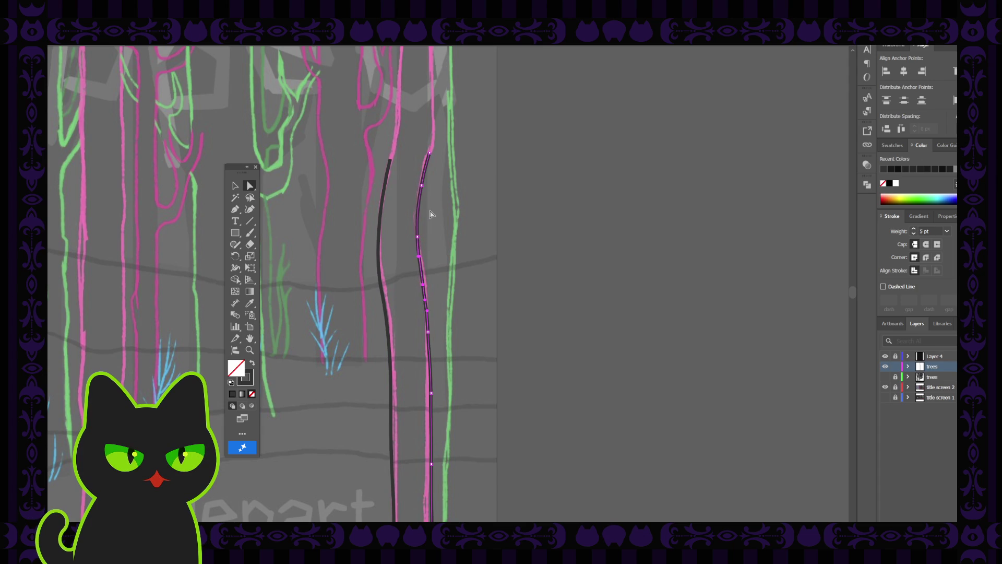
{"action": "scroll", "coordinate": [430, 202], "scroll_direction": "up", "scroll_amount": 2}
{"action": "scroll", "coordinate": [430, 202], "scroll_direction": "up", "scroll_amount": 1}
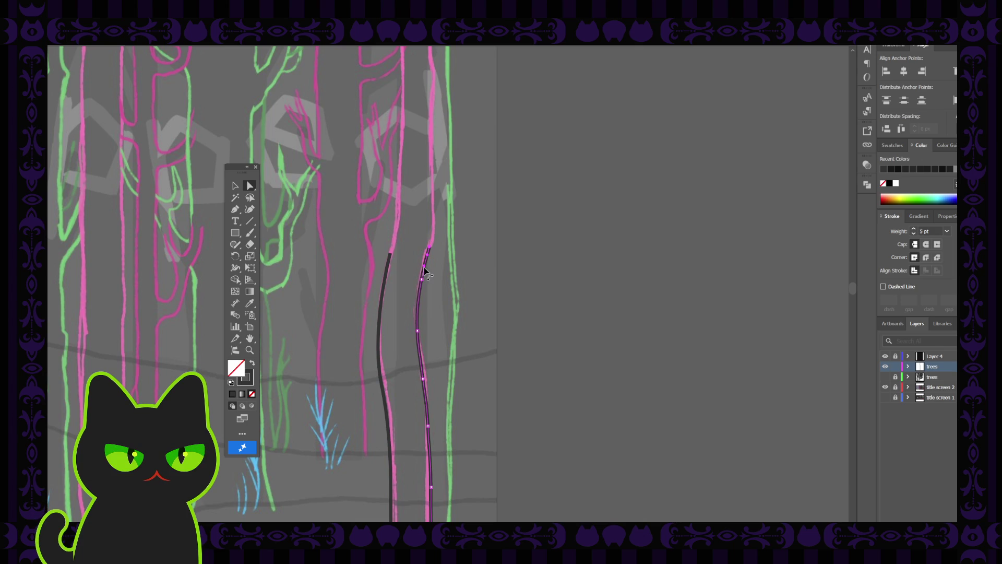
{"action": "left_click", "coordinate": [441, 288]}
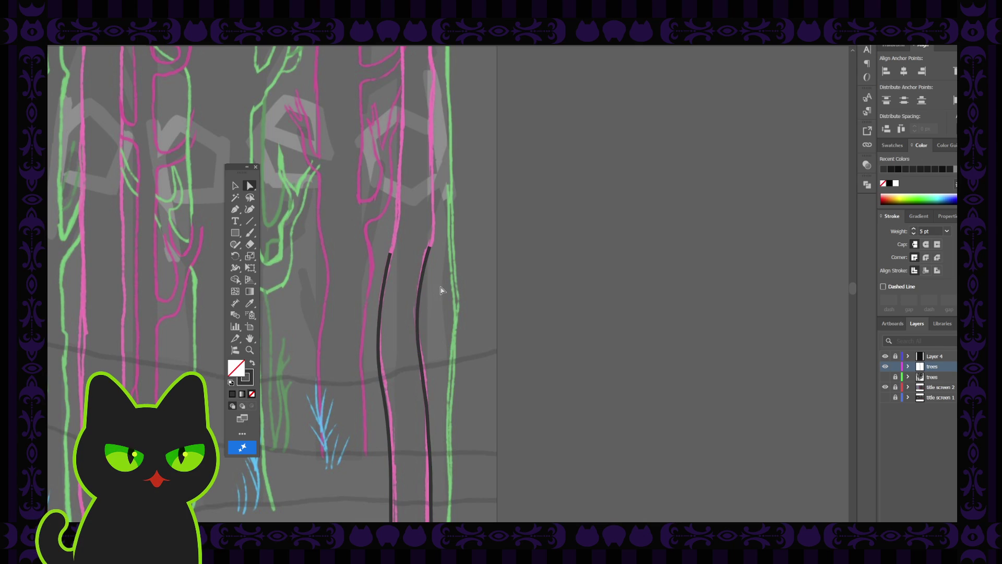
{"action": "key", "text": "ctrl+minus"}
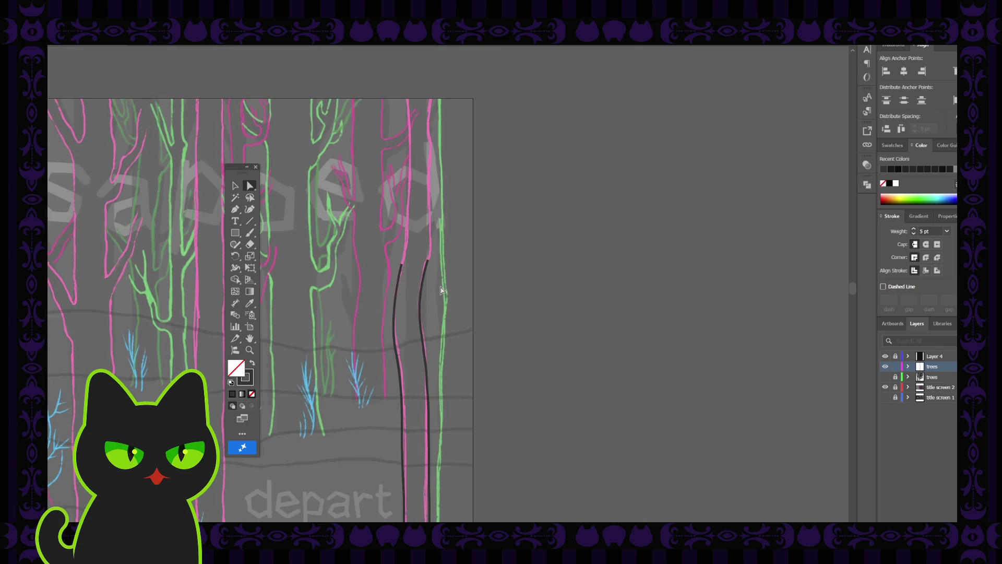
- Draw a dark line from the artboard top down the pink sketch, joining it to the lower trunk line's end
{"action": "key", "text": "space"}
{"action": "left_click_drag", "start_coordinate": [399, 239], "coordinate": [378, 287]}
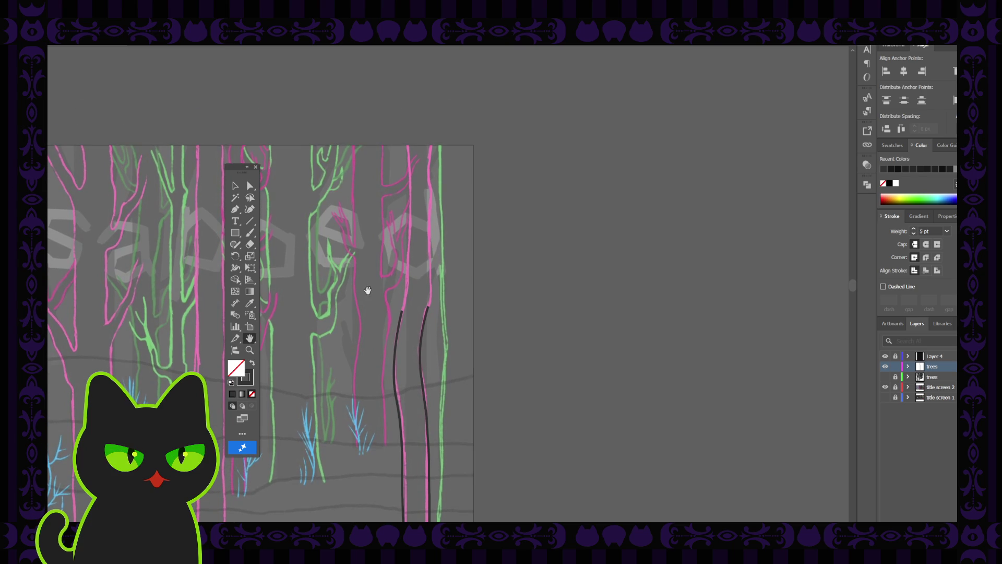
{"action": "left_click", "coordinate": [249, 209]}
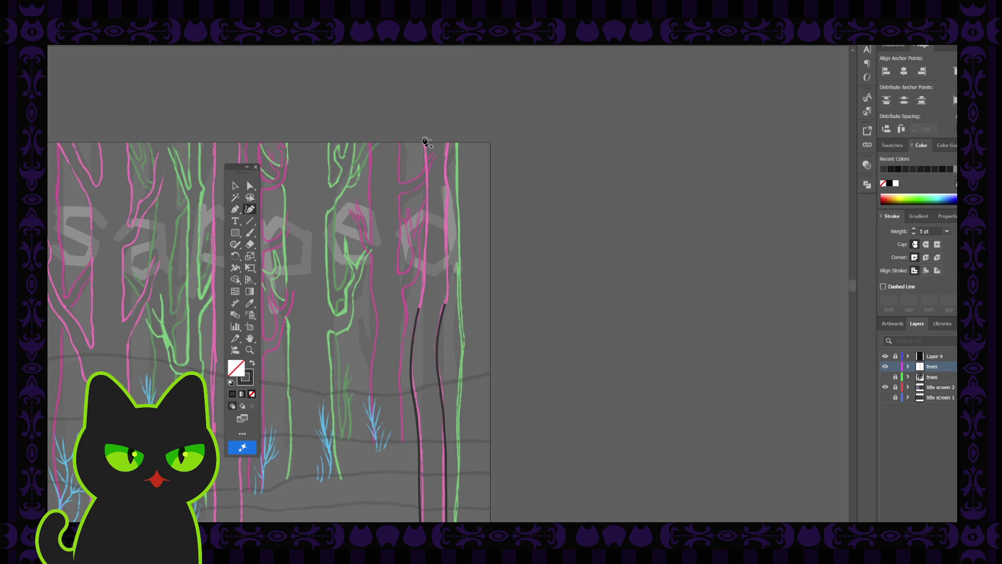
{"action": "left_click", "coordinate": [423, 136]}
{"action": "left_click", "coordinate": [428, 162]}
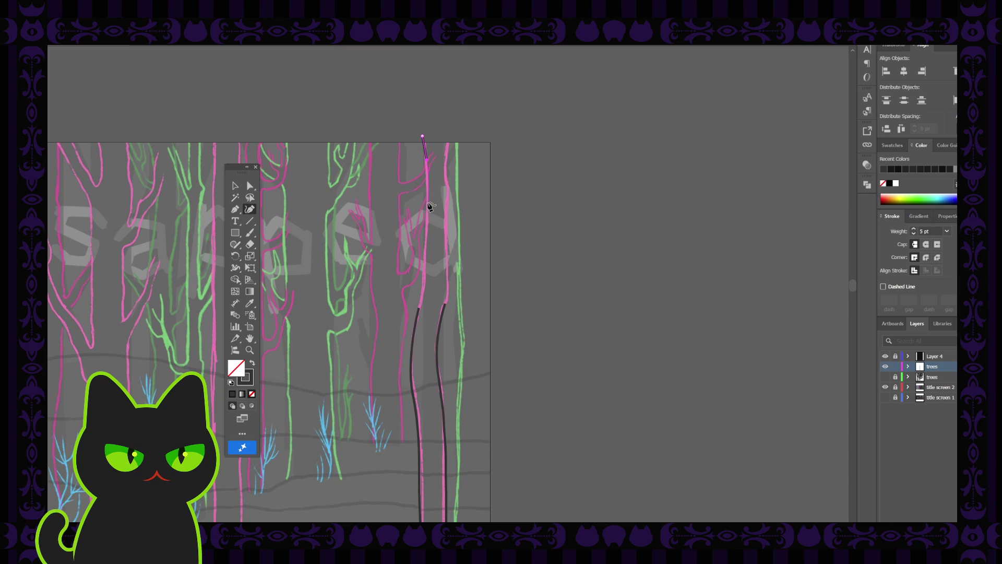
{"action": "left_click", "coordinate": [427, 205]}
{"action": "left_click", "coordinate": [425, 288]}
{"action": "left_click", "coordinate": [422, 307]}
{"action": "key", "text": "p"}
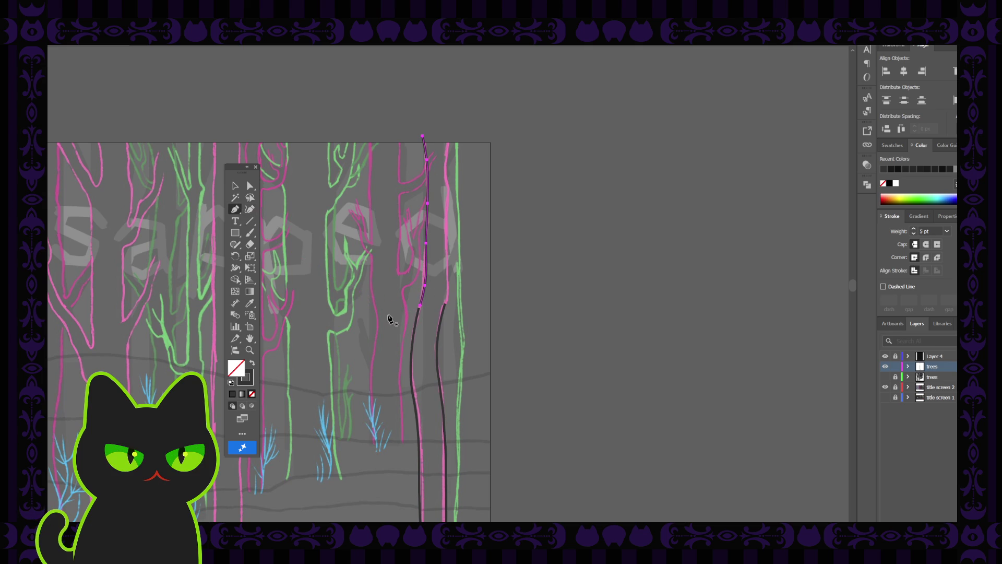
{"action": "left_click", "coordinate": [420, 309]}
- Check the long trunk line's anchors, then select the shorter right-hand trunk line
{"action": "left_click", "coordinate": [421, 309]}
{"action": "left_click", "coordinate": [250, 186]}
{"action": "left_click", "coordinate": [383, 305]}
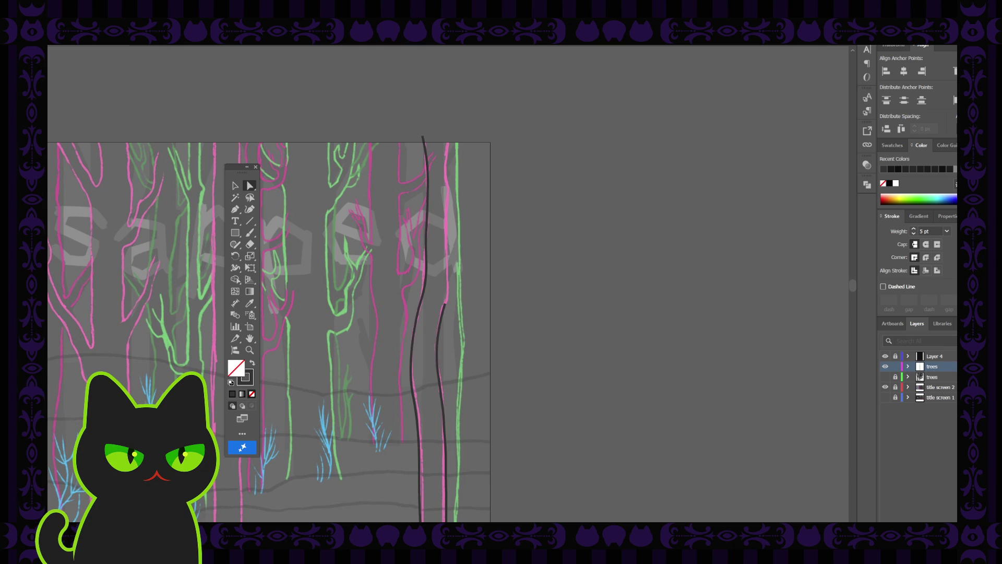
{"action": "left_click", "coordinate": [443, 311]}
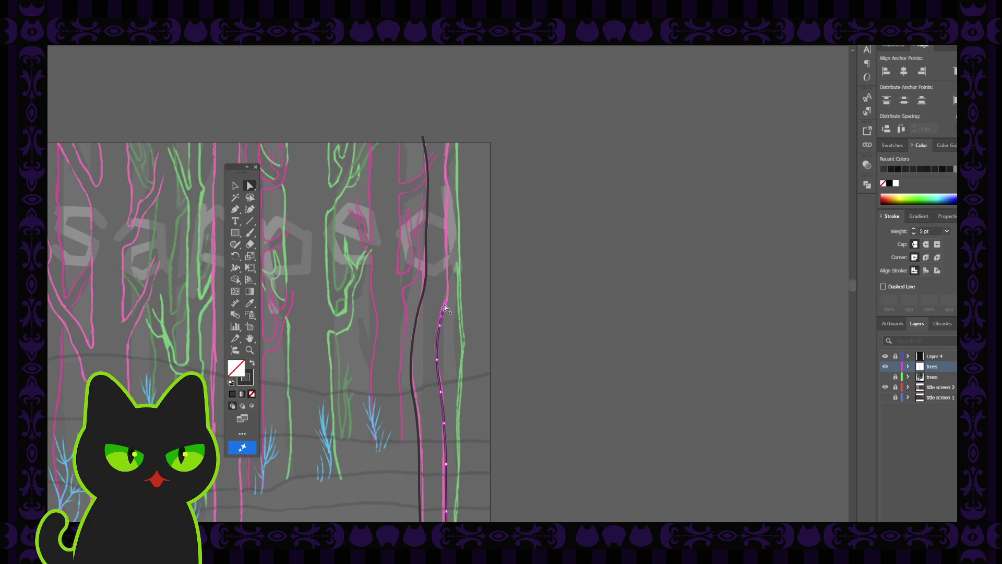
- Drag the shorter right line's top anchor to reshape its end, reselecting it to check
{"action": "left_click_drag", "start_coordinate": [445, 309], "coordinate": [441, 321]}
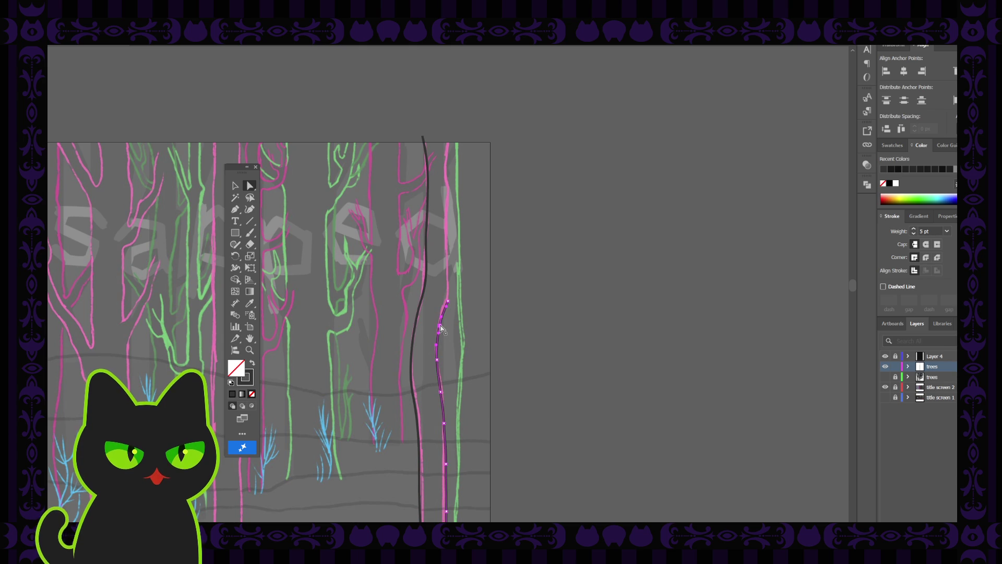
{"action": "left_click", "coordinate": [438, 361]}
{"action": "left_click", "coordinate": [439, 366]}
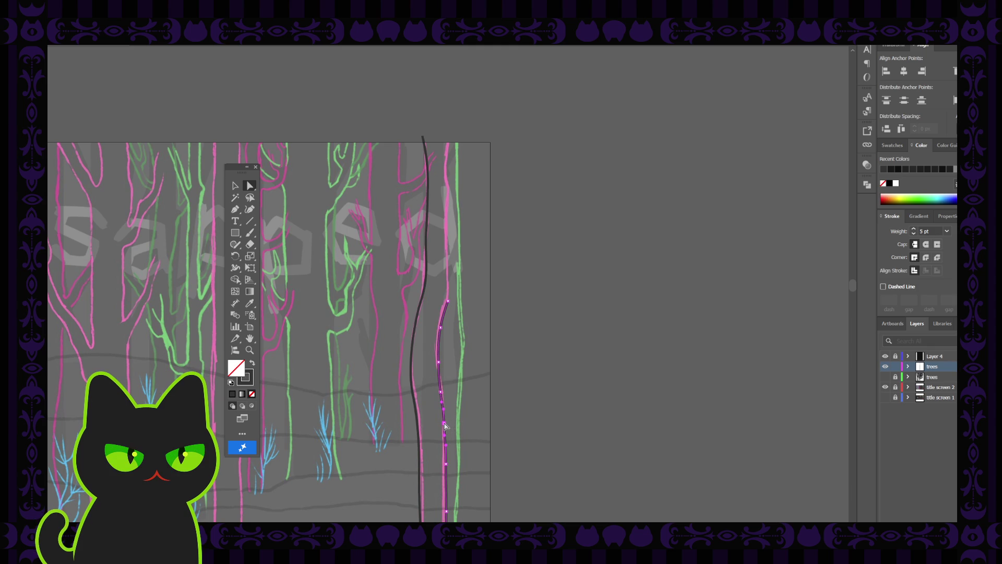
{"action": "left_click", "coordinate": [446, 425]}
{"action": "scroll", "coordinate": [459, 470], "scroll_direction": "down", "scroll_amount": 3}
{"action": "scroll", "coordinate": [460, 472], "scroll_direction": "down", "scroll_amount": 1}
{"action": "left_click", "coordinate": [447, 439]}
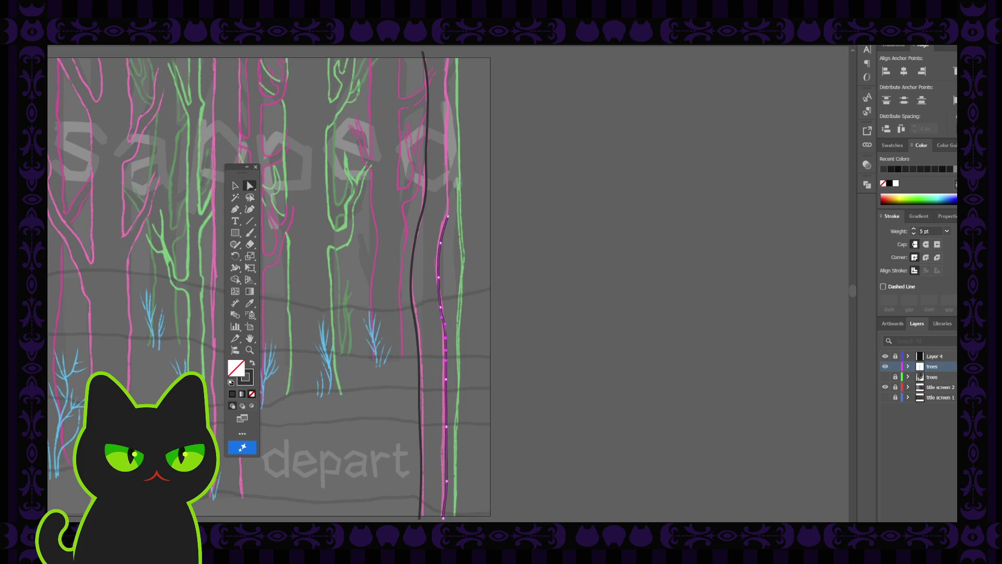
{"action": "left_click", "coordinate": [475, 337]}
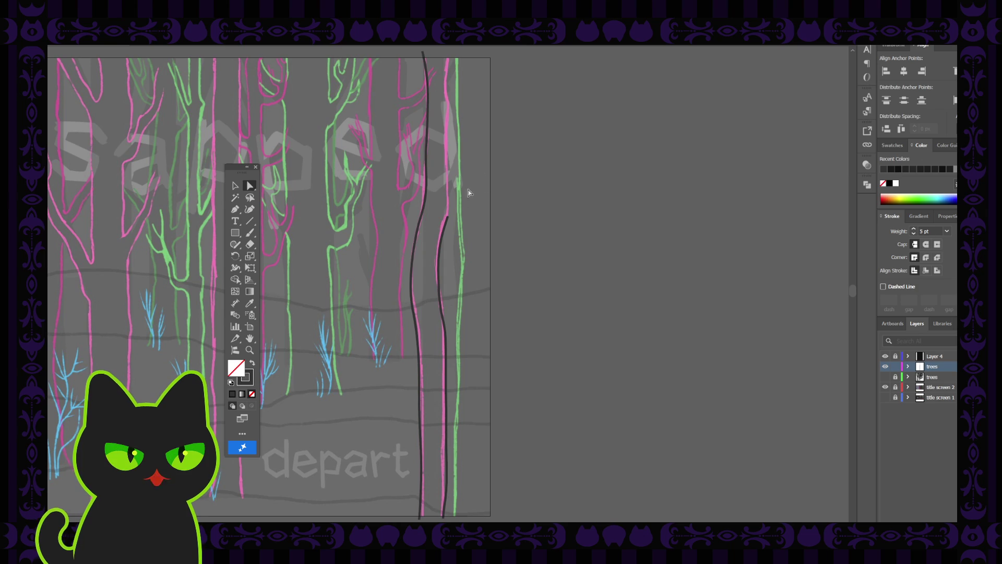
{"action": "left_click", "coordinate": [447, 220]}
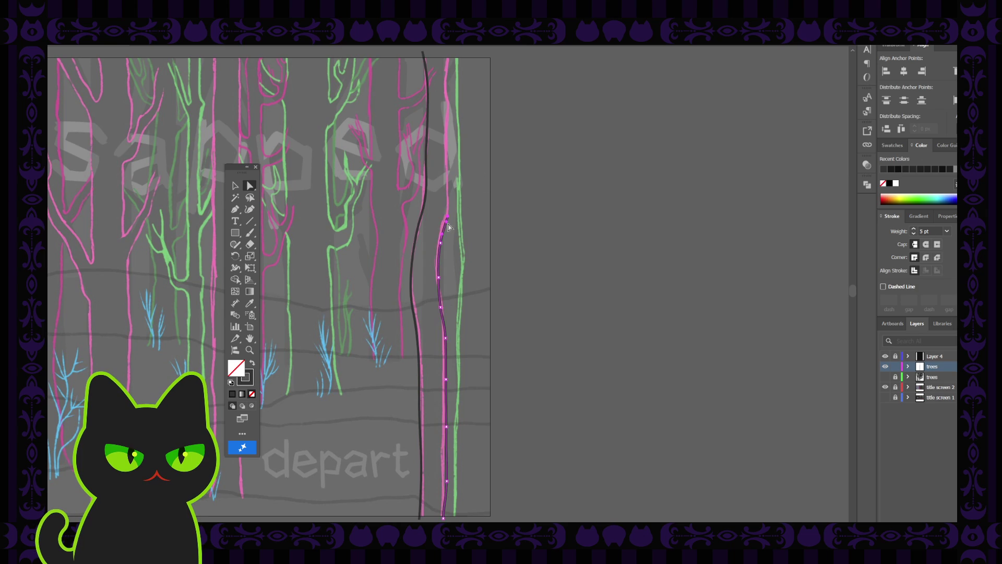
{"action": "scroll", "coordinate": [479, 241], "scroll_direction": "up", "scroll_amount": 2}
{"action": "scroll", "coordinate": [479, 241], "scroll_direction": "up", "scroll_amount": 1}
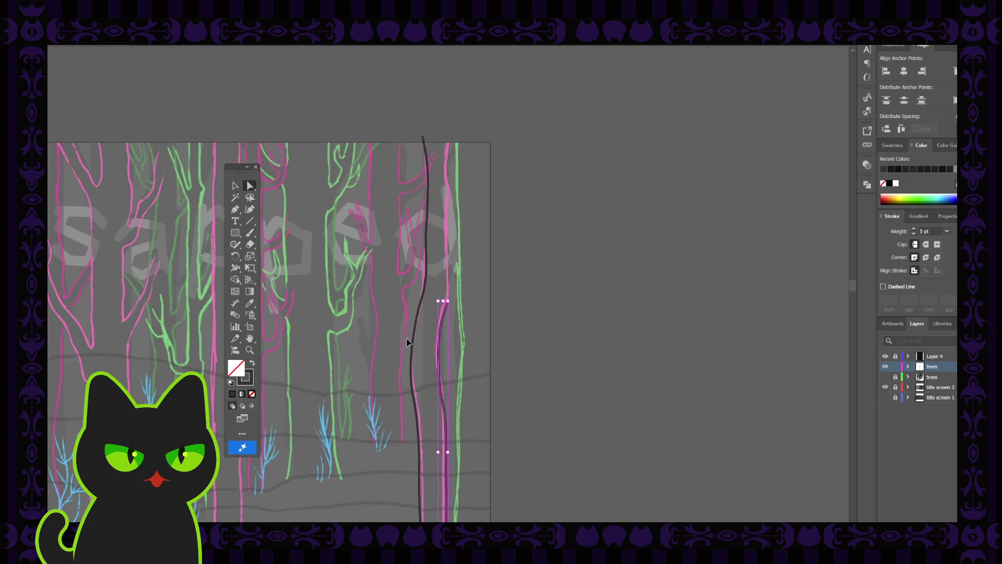
{"action": "scroll", "coordinate": [409, 342], "scroll_direction": "up", "scroll_amount": 2}
- Start a new Pen line at the artboard top with anchors down the right pink sketch stroke
{"action": "key", "text": "space"}
{"action": "mouse_move", "coordinate": [380, 291]}
{"action": "left_mouse_down"}
{"action": "mouse_move", "coordinate": [344, 222]}
{"action": "mouse_move", "coordinate": [367, 290]}
{"action": "left_mouse_up"}
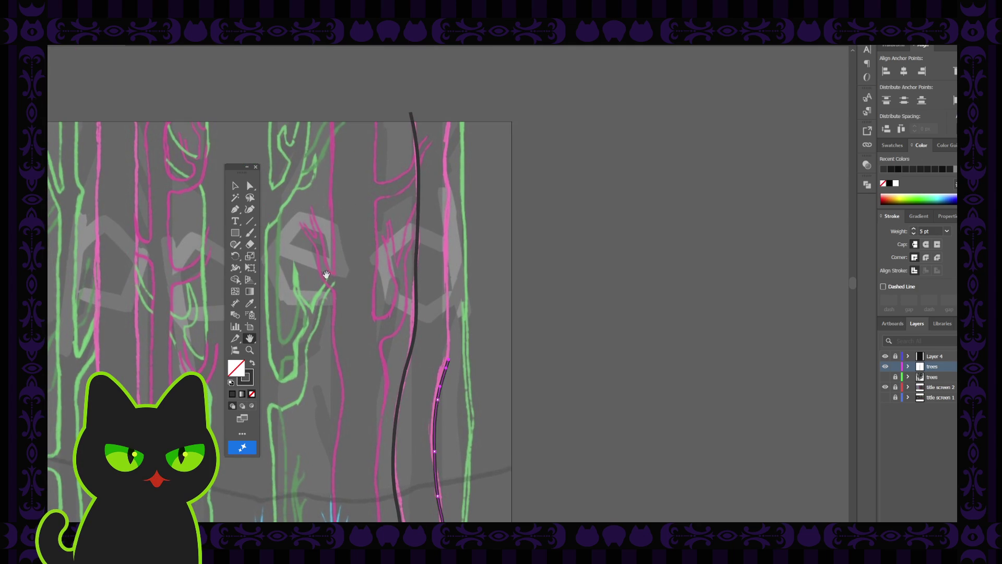
{"action": "left_click", "coordinate": [249, 209]}
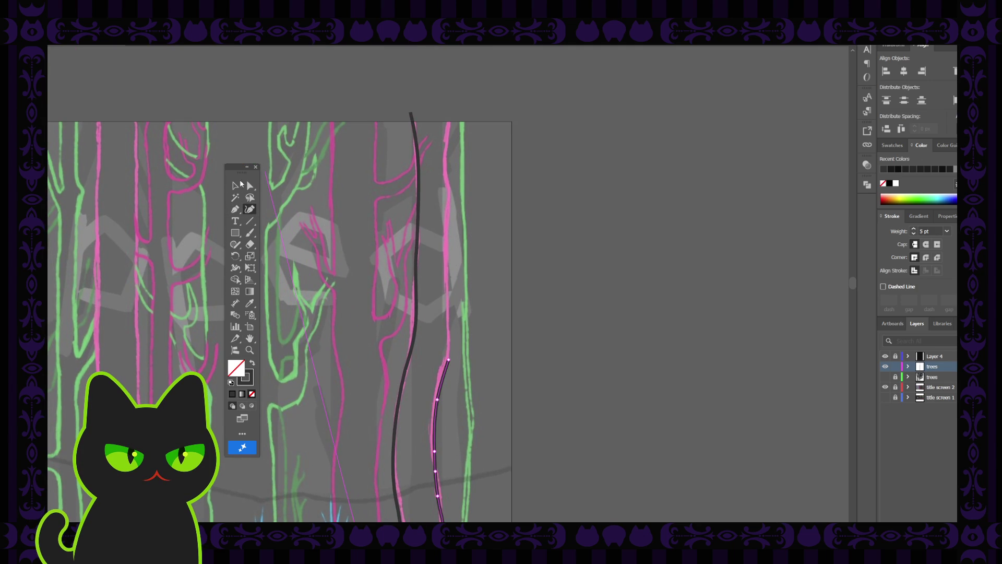
{"action": "key", "text": "ctrl+shift+a"}
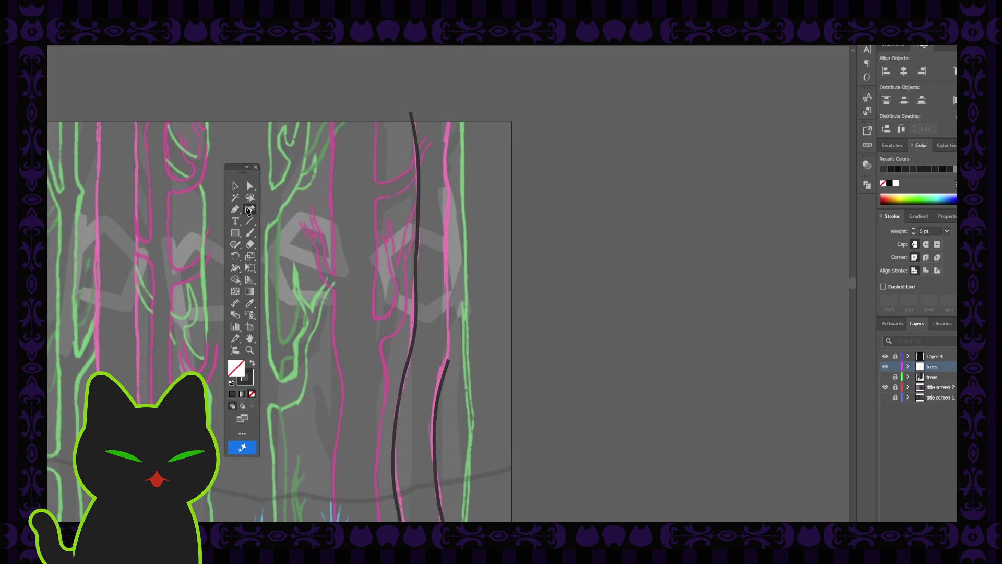
{"action": "left_click", "coordinate": [451, 115]}
{"action": "left_click", "coordinate": [448, 146]}
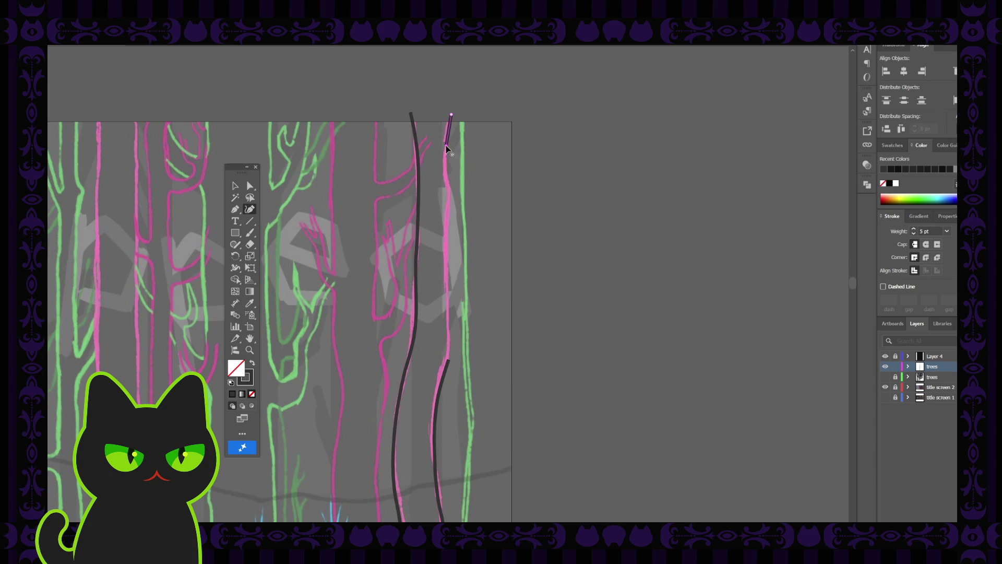
{"action": "left_click", "coordinate": [451, 189]}
- Carry the line down to meet the shorter trunk line, then finish and deselect
{"action": "left_click", "coordinate": [449, 227]}
{"action": "left_click", "coordinate": [447, 266]}
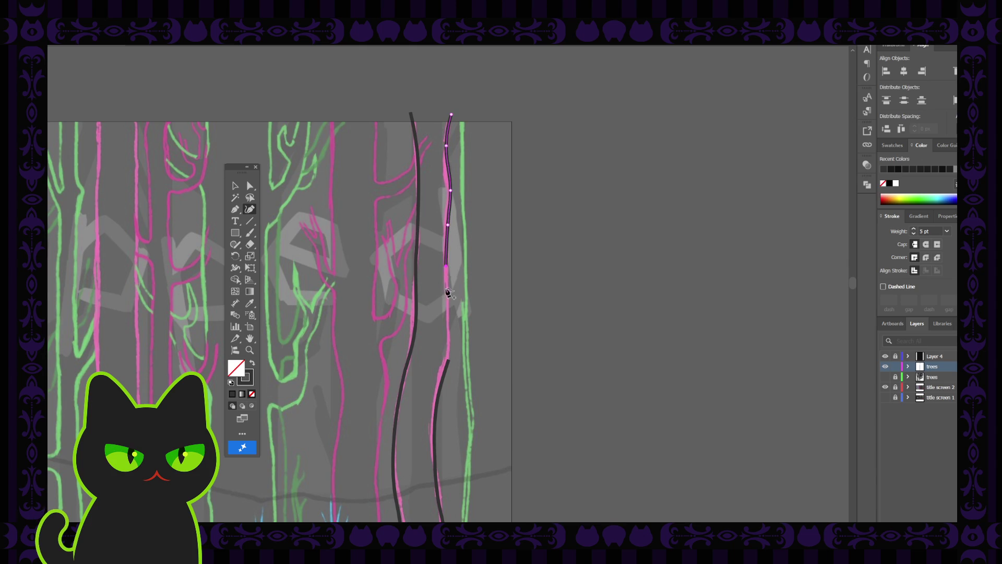
{"action": "left_click", "coordinate": [448, 338]}
{"action": "left_click", "coordinate": [448, 355]}
{"action": "left_click", "coordinate": [235, 186]}
{"action": "left_click", "coordinate": [302, 396]}
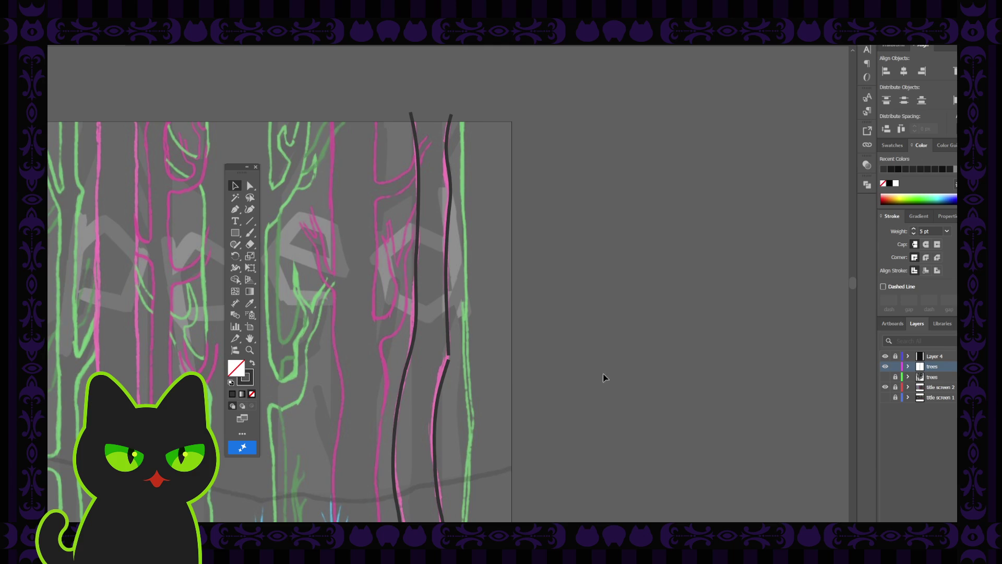
- Continue the upper right trunk line down to meet the lower trunk line with the Pen tool
{"action": "left_click", "coordinate": [450, 354]}
{"action": "key", "text": "p"}
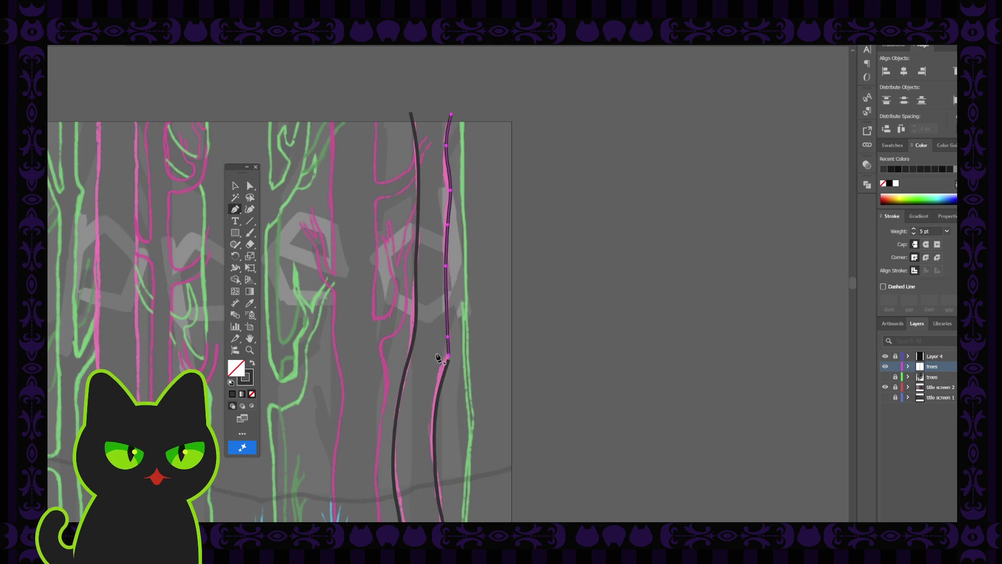
{"action": "left_click", "coordinate": [448, 360]}
{"action": "left_click_drag", "start_coordinate": [450, 363], "coordinate": [439, 517]}
{"action": "left_click", "coordinate": [235, 185]}
{"action": "left_click", "coordinate": [478, 344]}
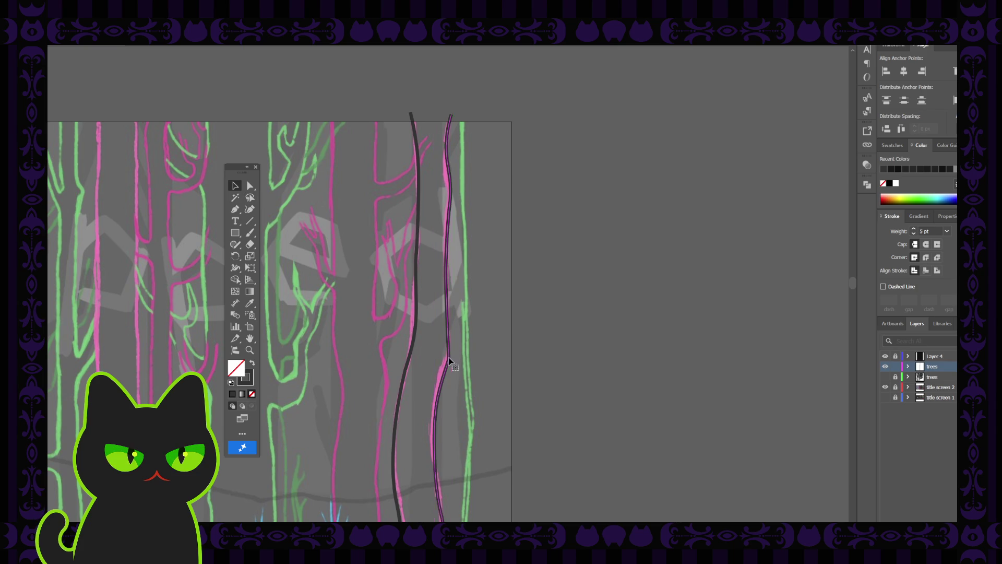
- Check the right trunk line's anchors, then join the two trunk lines across the top
{"action": "left_click", "coordinate": [250, 185]}
{"action": "left_click", "coordinate": [446, 344]}
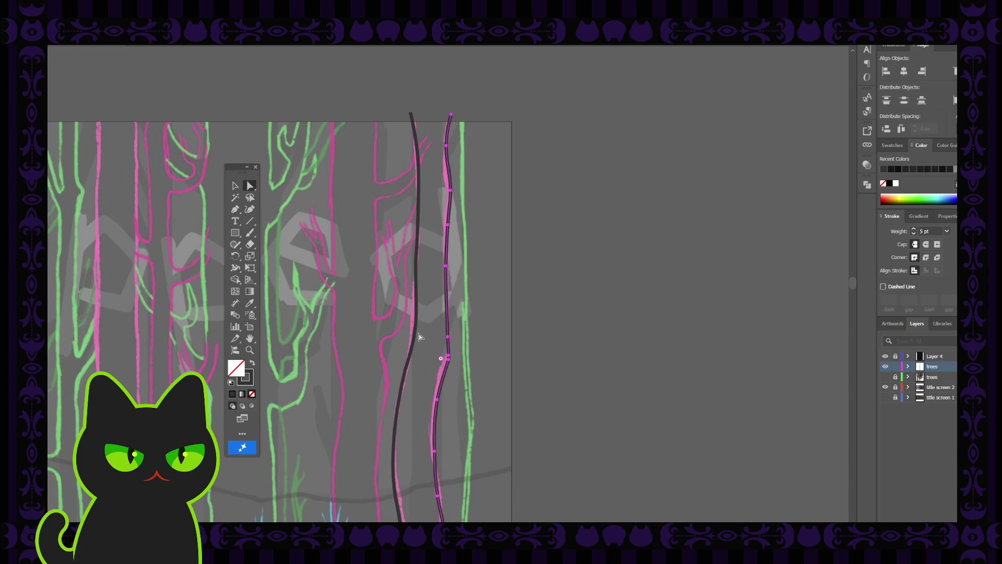
{"action": "left_click", "coordinate": [447, 359]}
{"action": "left_click", "coordinate": [468, 357]}
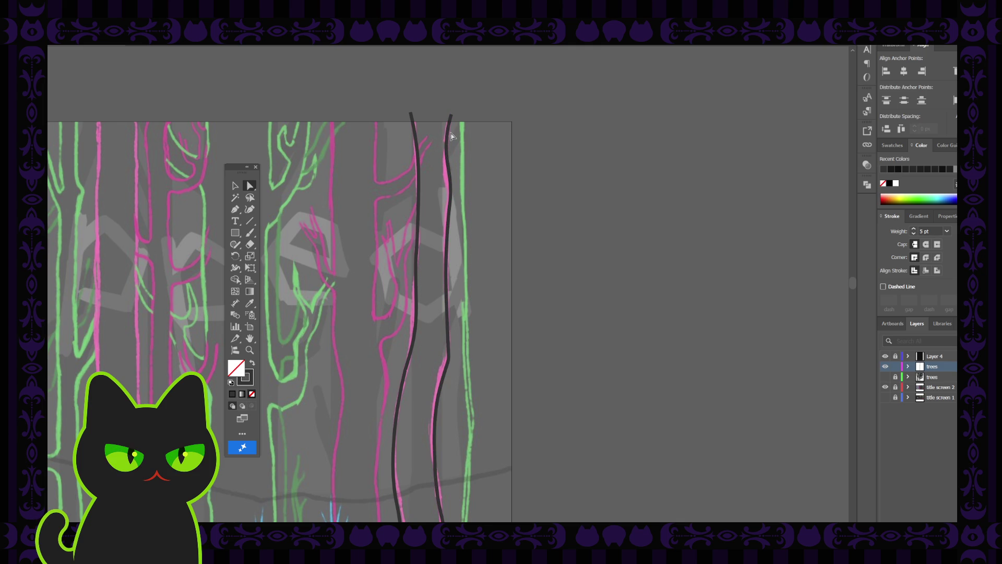
{"action": "left_click", "coordinate": [235, 209]}
{"action": "left_click", "coordinate": [409, 115]}
{"action": "left_click", "coordinate": [450, 116]}
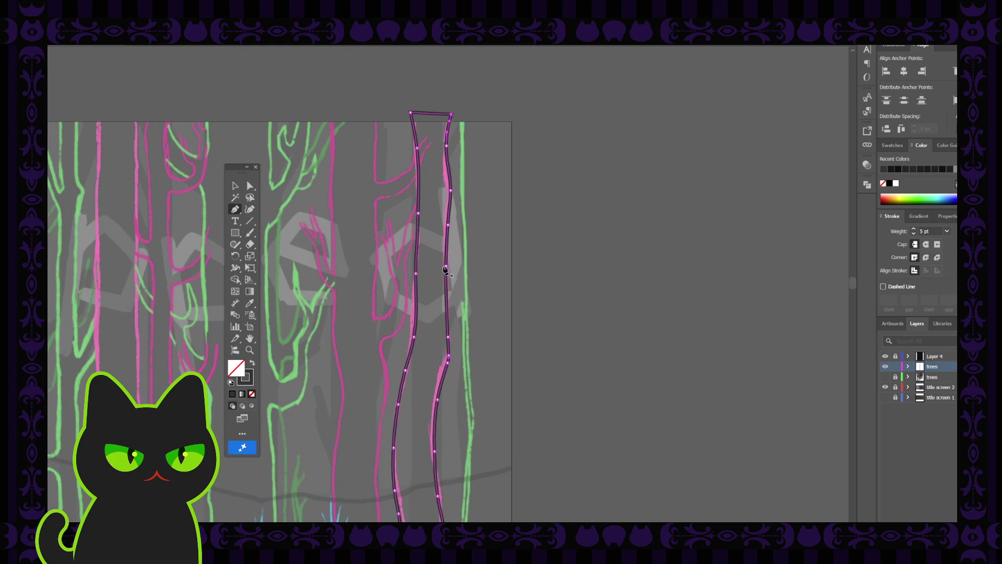
{"action": "key", "text": "ctrl+minus"}
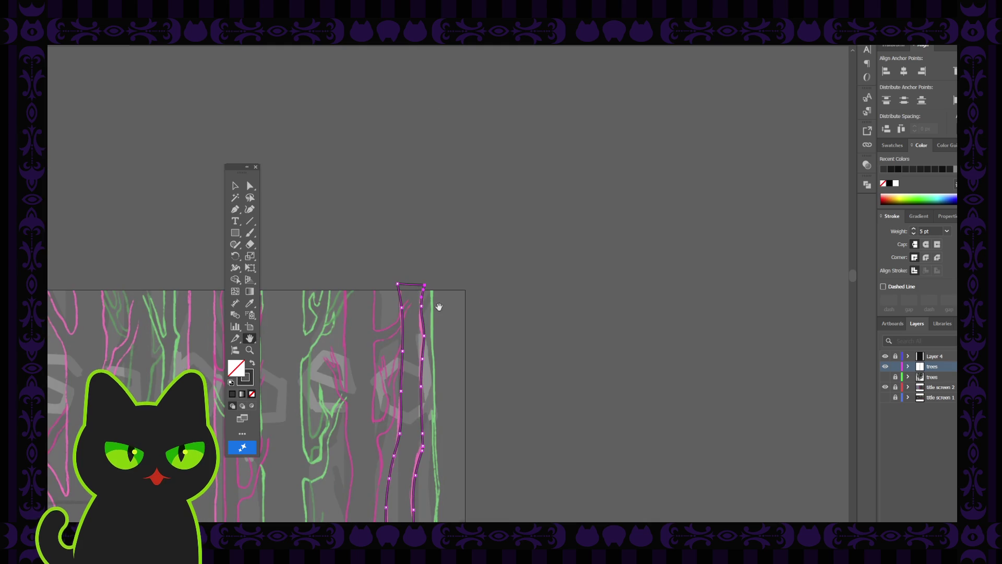
{"action": "scroll", "coordinate": [438, 306], "scroll_direction": "down", "scroll_amount": 3}
{"action": "scroll", "coordinate": [420, 246], "scroll_direction": "down", "scroll_amount": 2}
{"action": "scroll", "coordinate": [377, 269], "scroll_direction": "down", "scroll_amount": 2}
{"action": "scroll", "coordinate": [399, 362], "scroll_direction": "down", "scroll_amount": 2}
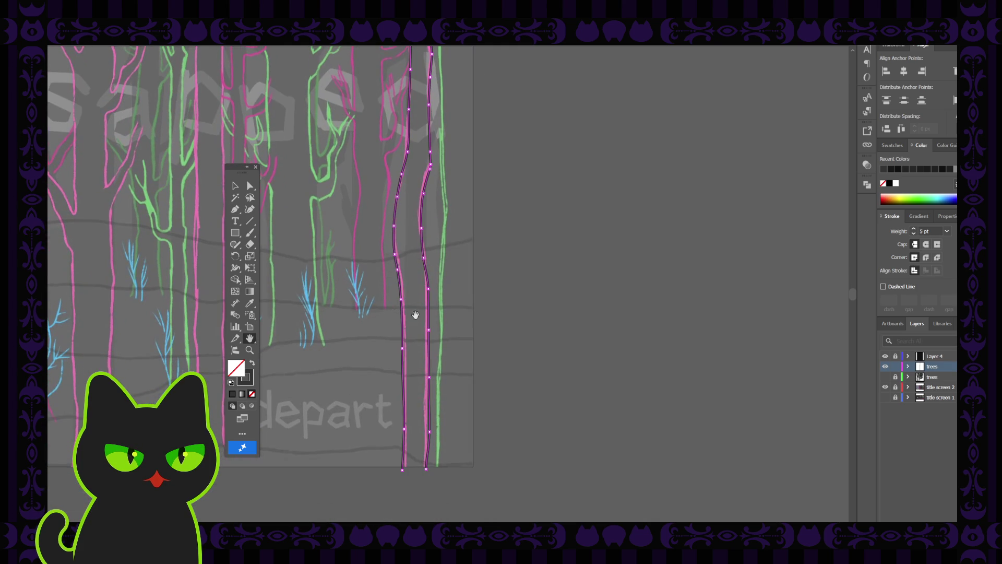
- Join the bottom ends to close the trunk into one shape and check the result
{"action": "key", "text": "p"}
{"action": "left_click", "coordinate": [401, 469]}
{"action": "key", "text": "v"}
{"action": "left_click", "coordinate": [351, 299]}
{"action": "left_click", "coordinate": [389, 249]}
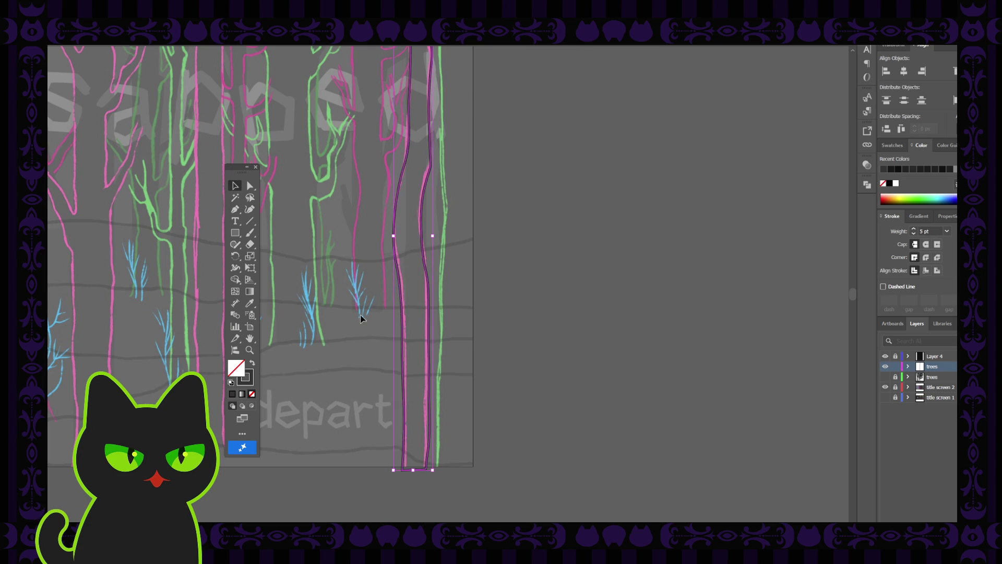
{"action": "left_click", "coordinate": [355, 313]}
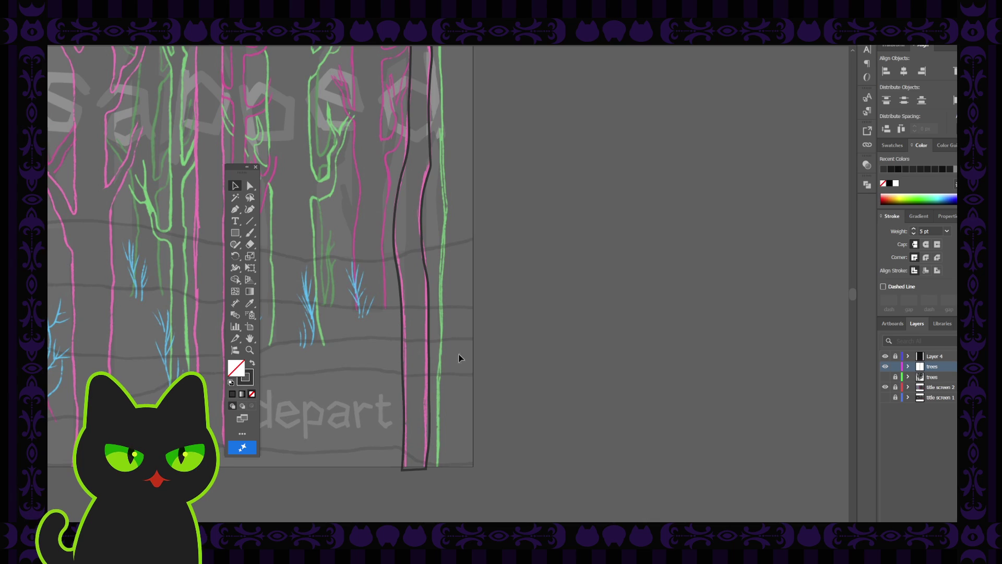
- Simplify the closed trunk outline to fewer anchors via Object > Path > Simplify
{"action": "left_click", "coordinate": [429, 324]}
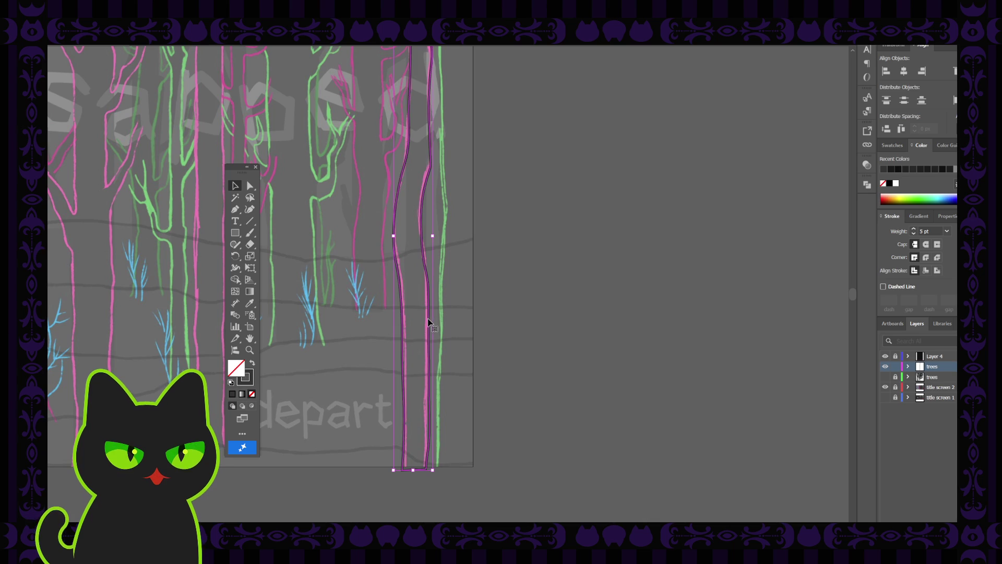
{"action": "key", "text": "ctrl+plus"}
{"action": "left_click", "coordinate": [447, 347]}
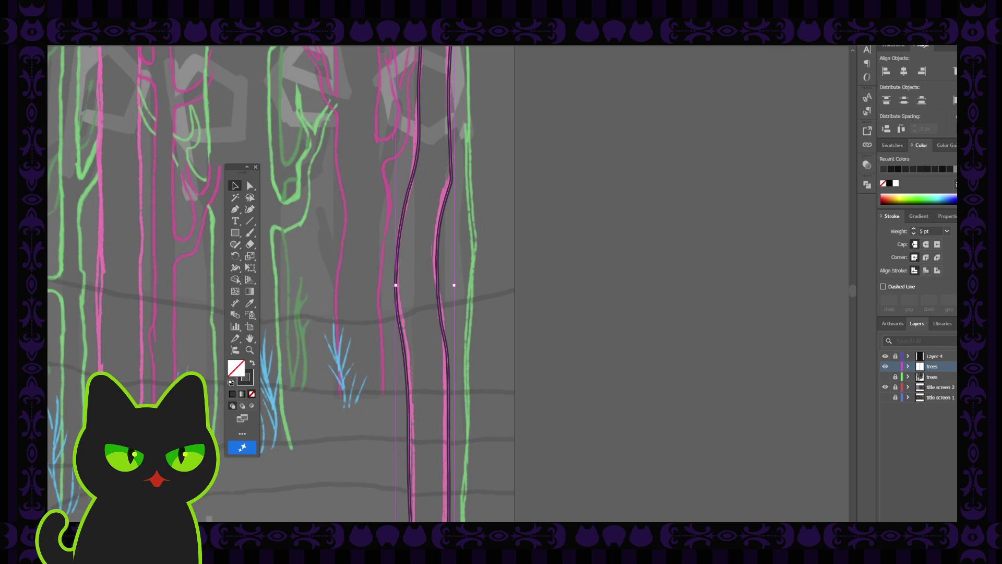
- Undo the last reshape, then nudge anchors on the right trunk edge slightly right toward the pink sketch
{"action": "key", "text": "ctrl+z"}
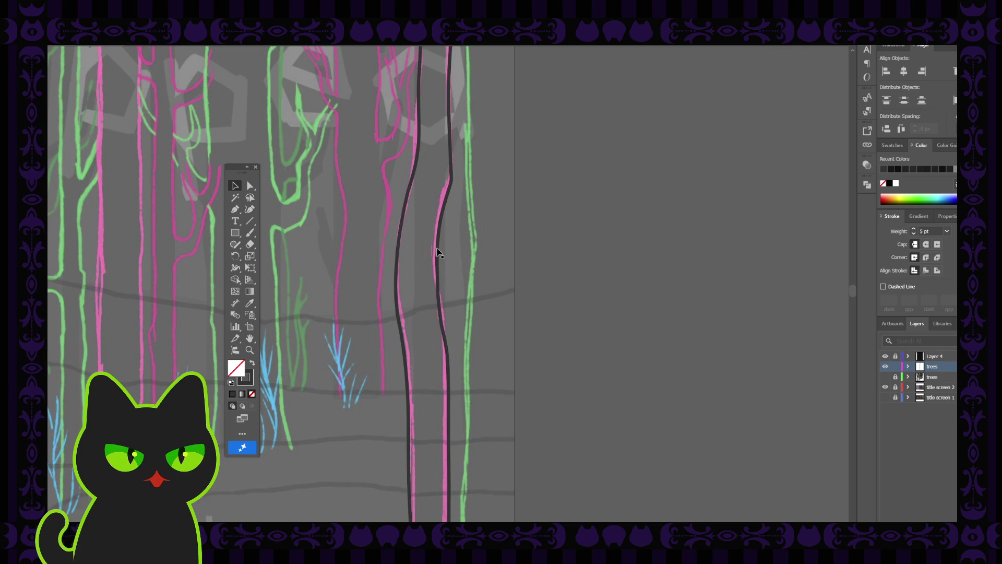
{"action": "key", "text": "a"}
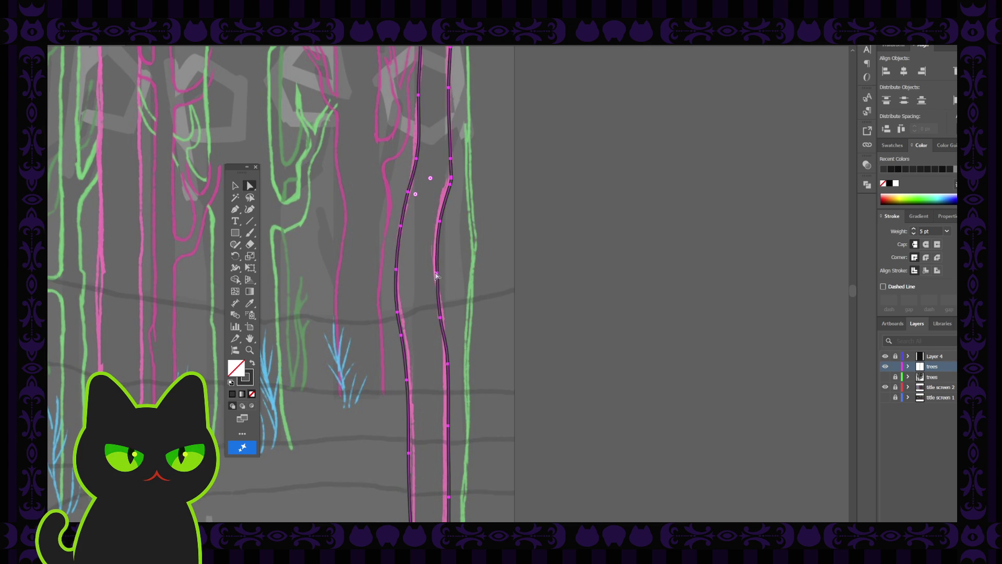
{"action": "left_click", "coordinate": [437, 276]}
{"action": "left_click_drag", "start_coordinate": [438, 276], "coordinate": [435, 274]}
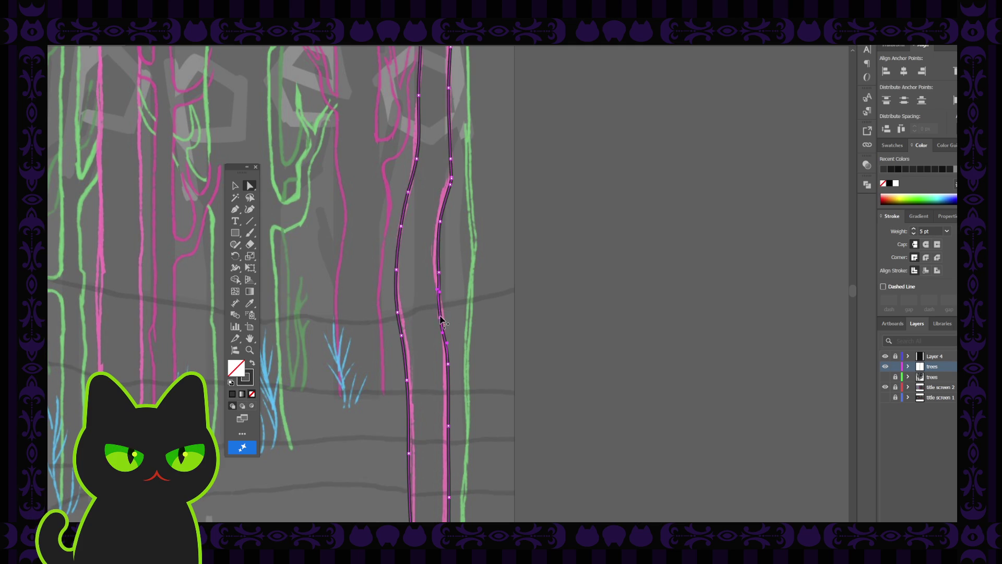
{"action": "left_click", "coordinate": [441, 320]}
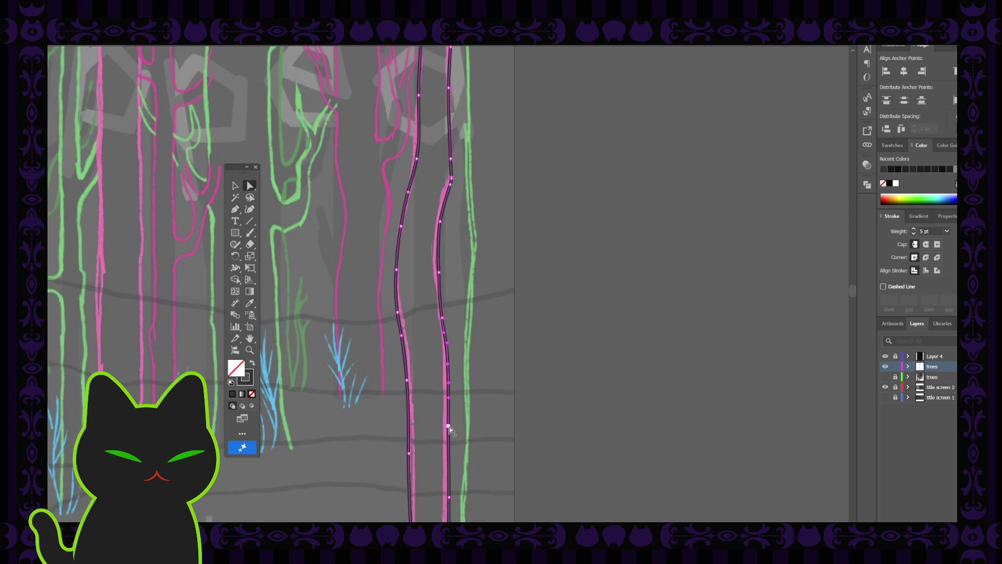
{"action": "left_click_drag", "start_coordinate": [448, 430], "coordinate": [452, 430]}
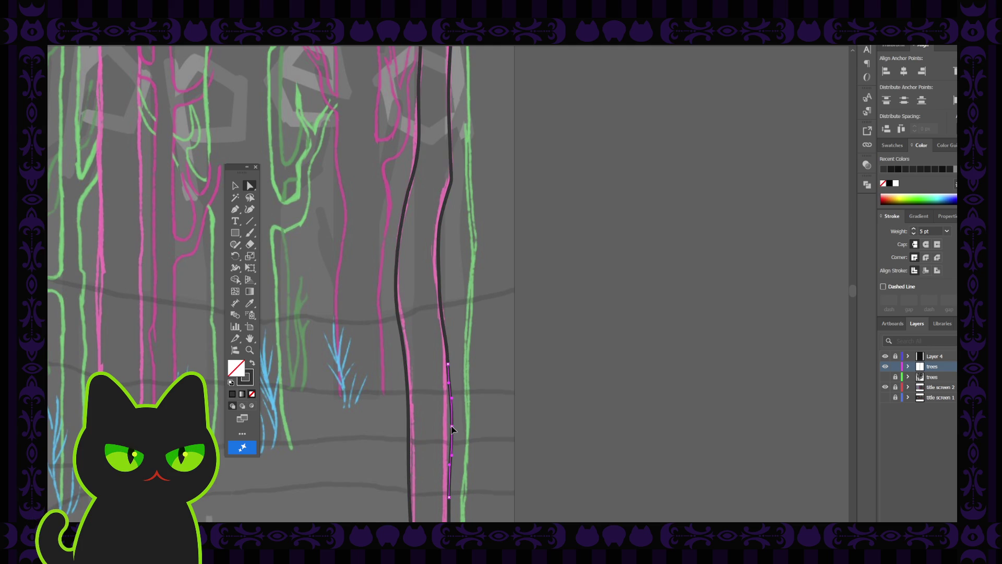
- Reselect both trunk outlines to review the adjusted edge
{"action": "key", "text": "ctrl+a"}
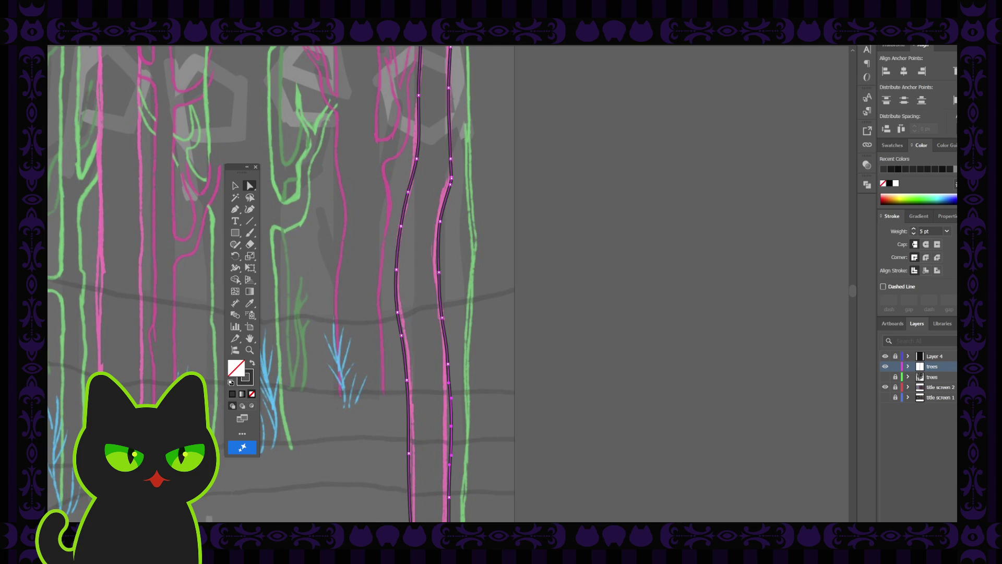
{"action": "left_click", "coordinate": [624, 400]}
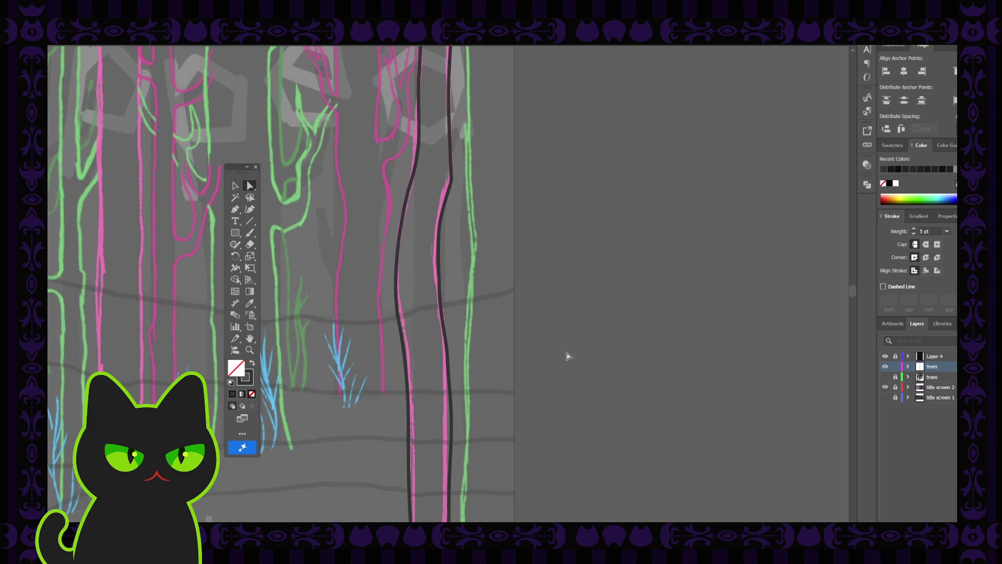
{"action": "left_click", "coordinate": [448, 204]}
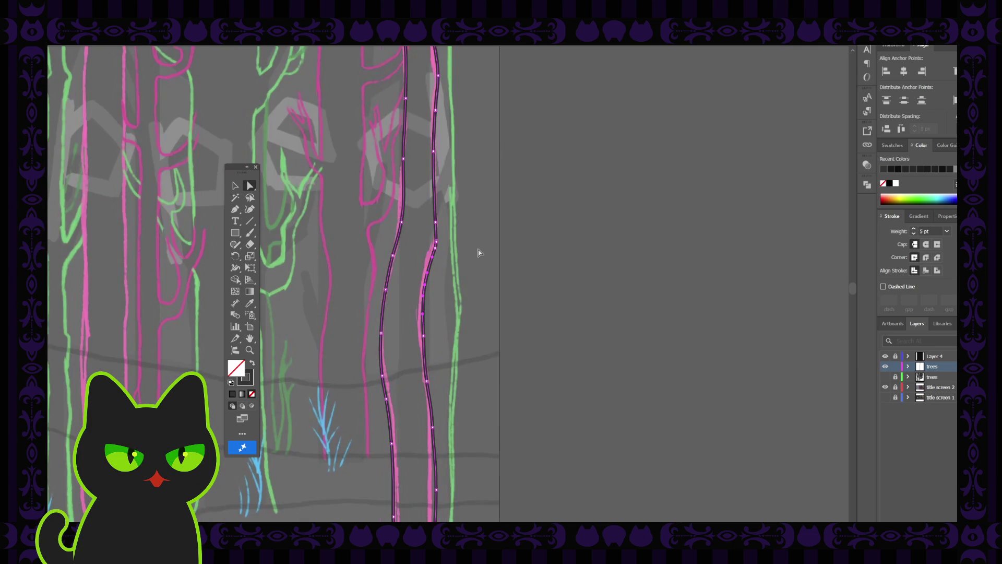
{"action": "scroll", "coordinate": [479, 253], "scroll_direction": "up", "scroll_amount": 3}
{"action": "scroll", "coordinate": [478, 251], "scroll_direction": "up", "scroll_amount": 2}
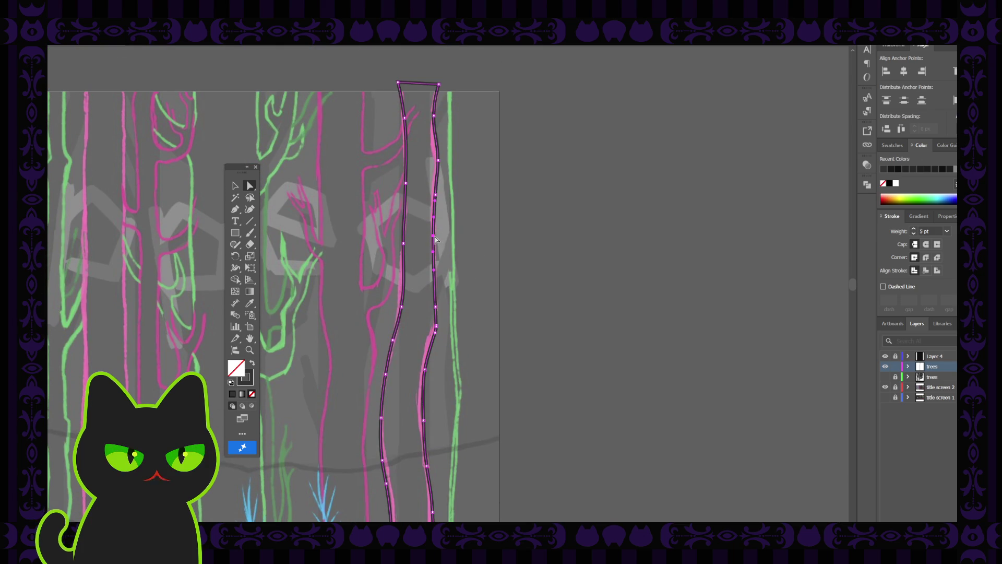
- Shift the upper trunk anchors so both edges and the top-left point follow the pink sketch
{"action": "left_click_drag", "start_coordinate": [435, 239], "coordinate": [437, 239]}
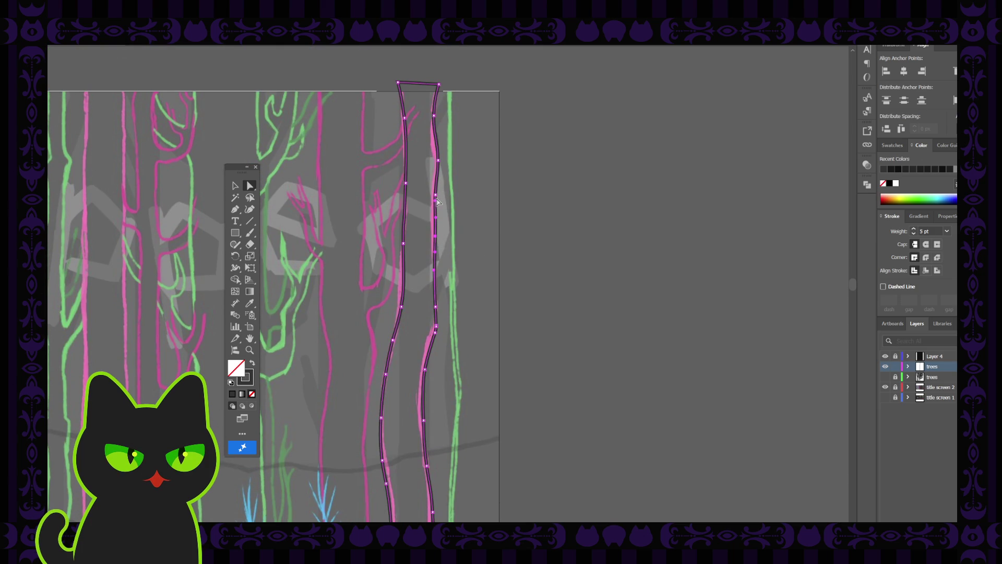
{"action": "left_click_drag", "start_coordinate": [436, 162], "coordinate": [437, 160]}
{"action": "left_click_drag", "start_coordinate": [406, 186], "coordinate": [404, 187]}
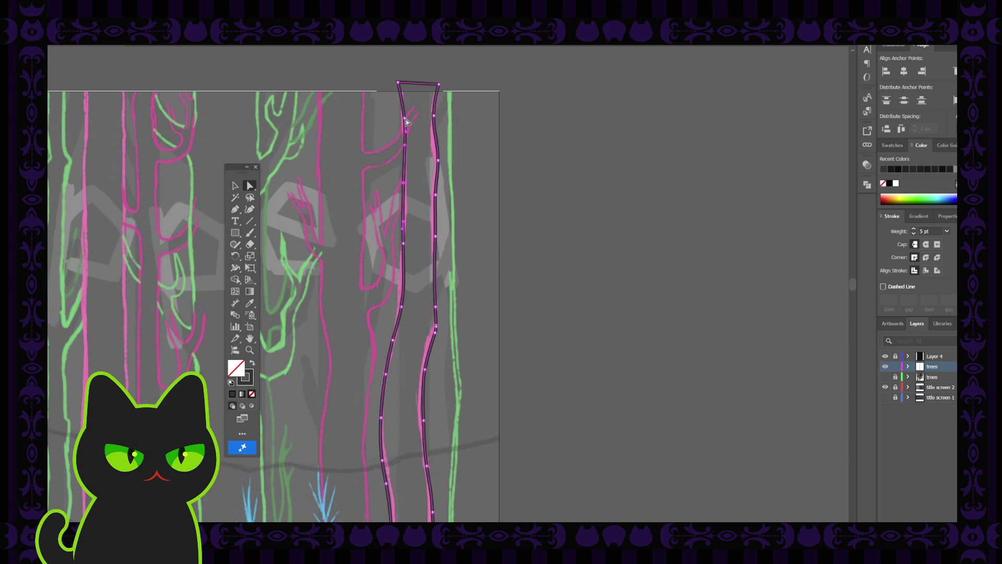
{"action": "left_click_drag", "start_coordinate": [406, 120], "coordinate": [402, 117]}
- Check the whole trunk outline, deselect it and zoom out to the full artboard
{"action": "left_click", "coordinate": [398, 310]}
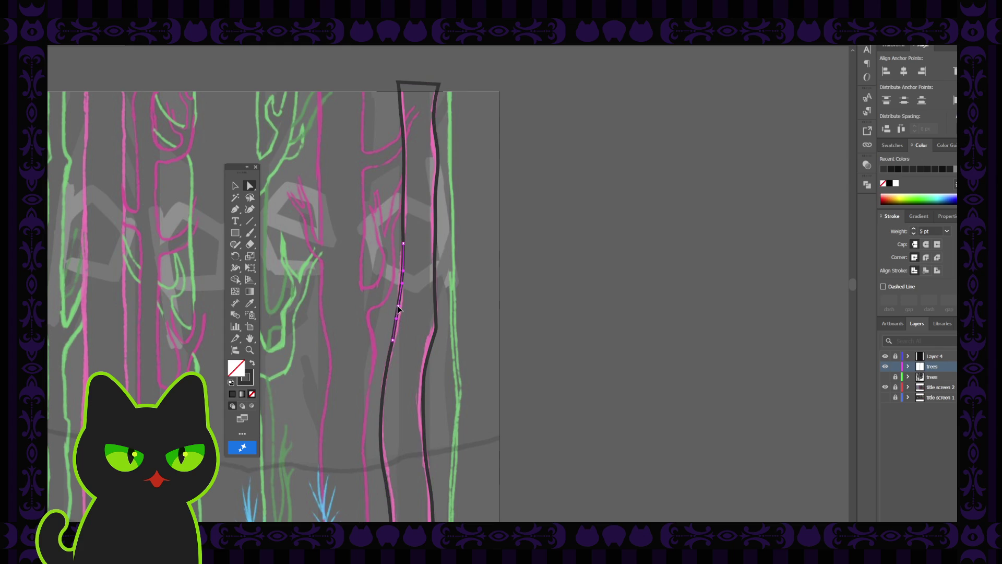
{"action": "left_click", "coordinate": [398, 309], "text": "alt"}
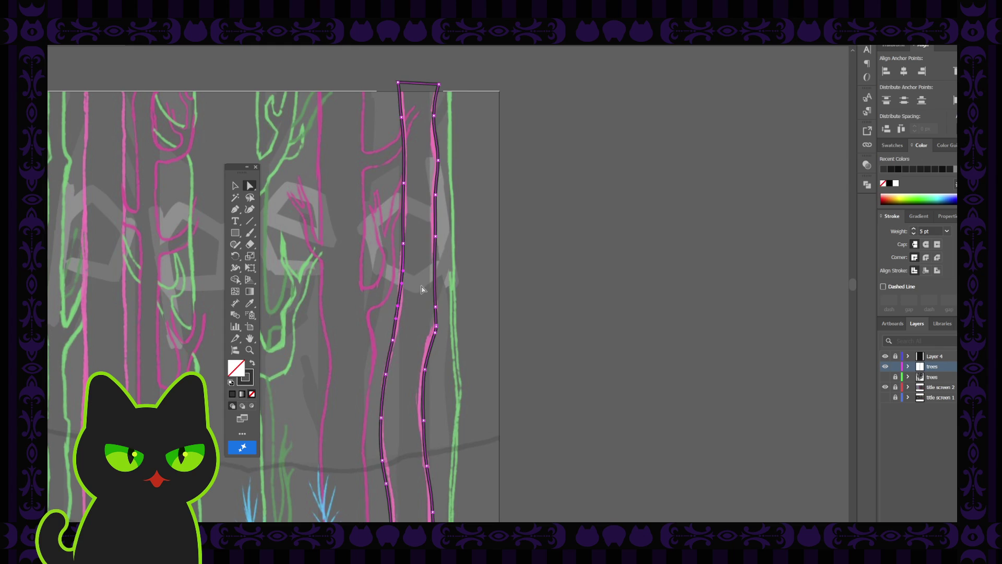
{"action": "left_click", "coordinate": [532, 285]}
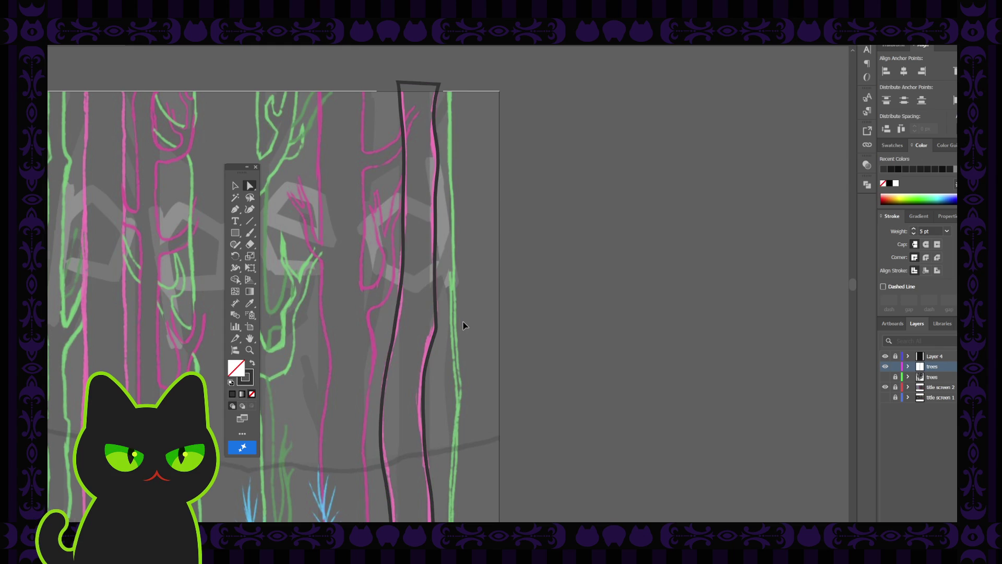
{"action": "key", "text": "ctrl+minus"}
{"action": "scroll", "coordinate": [464, 326], "scroll_direction": "down", "scroll_amount": 2}
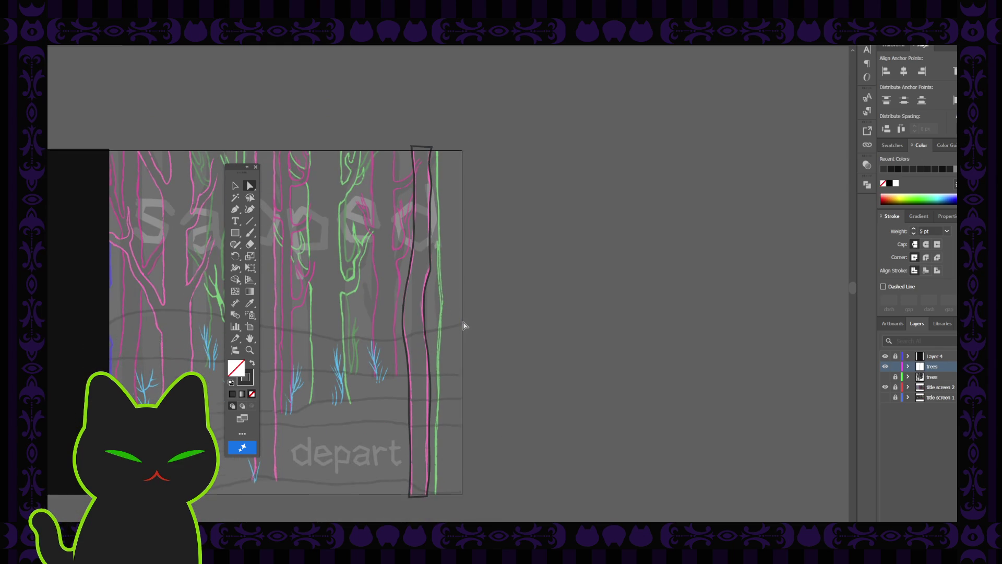
{"action": "scroll", "coordinate": [463, 329], "scroll_direction": "down", "scroll_amount": 1}
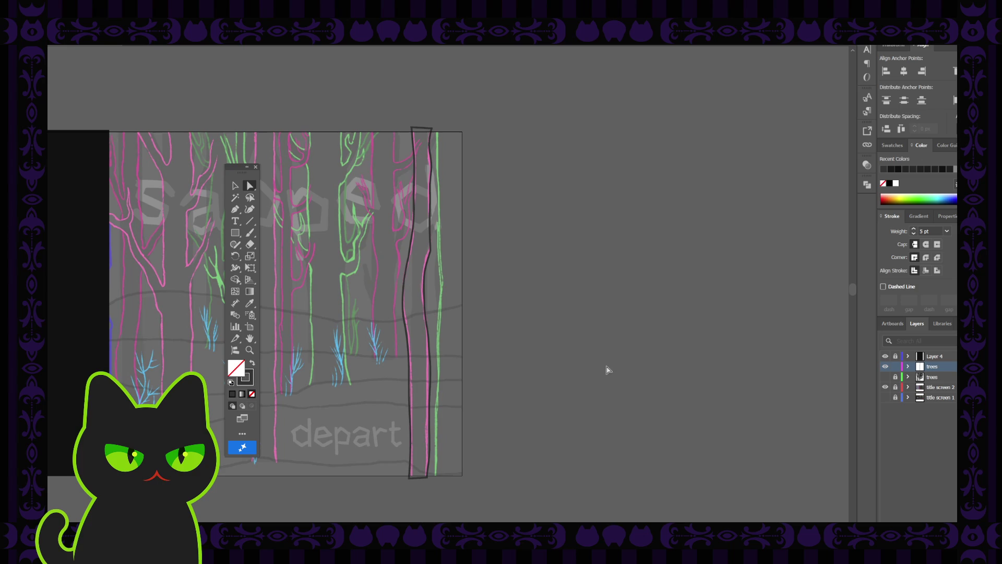
- Show the finished trees layer and fill the new trunk solid black sampled from an existing tree
{"action": "left_click", "coordinate": [885, 376]}
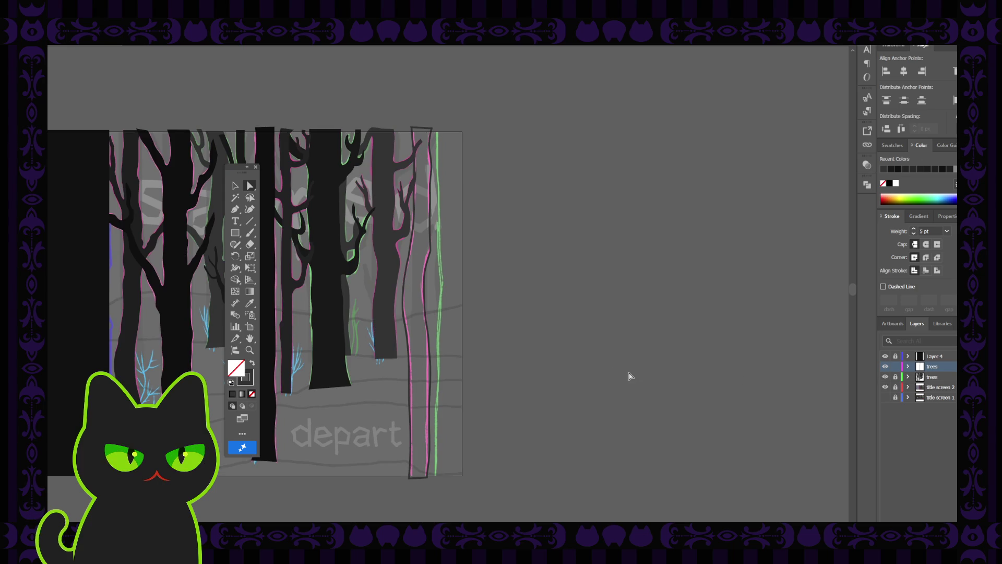
{"action": "key", "text": "v"}
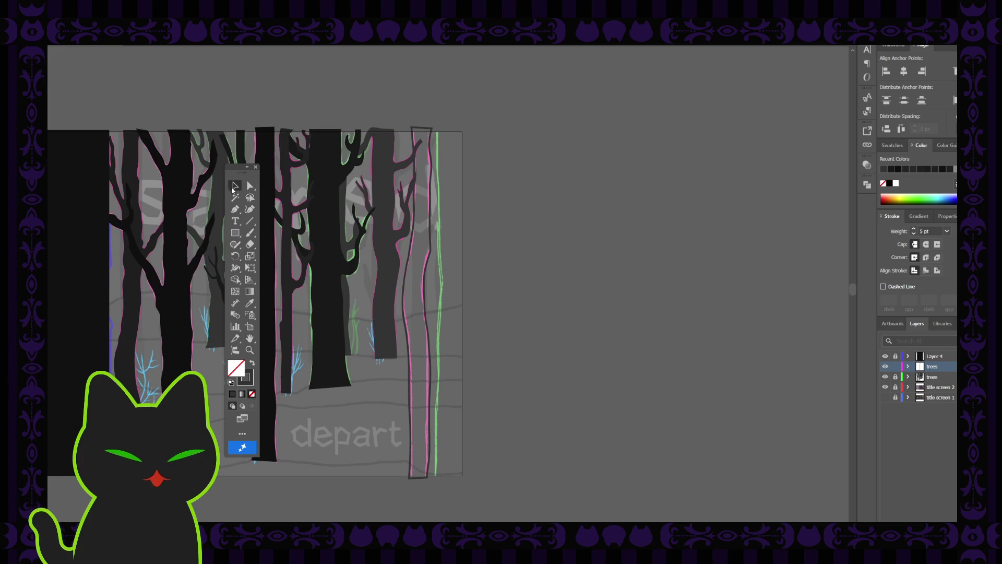
{"action": "left_click", "coordinate": [414, 380]}
{"action": "key", "text": "i"}
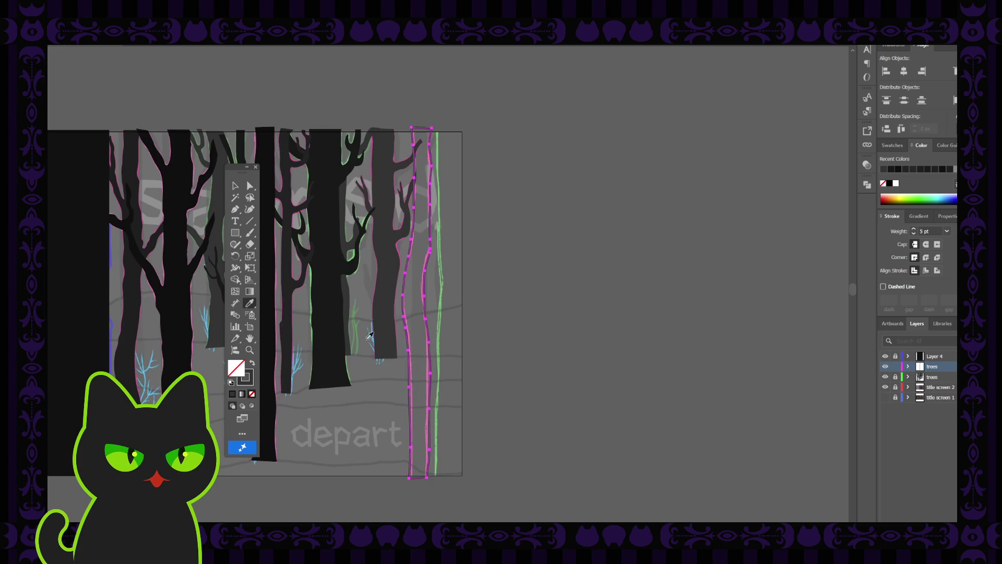
{"action": "left_click", "coordinate": [345, 333]}
{"action": "left_click", "coordinate": [236, 188]}
- Move the new black trunk onto the trees layer and lock that layer
{"action": "left_click", "coordinate": [256, 166]}
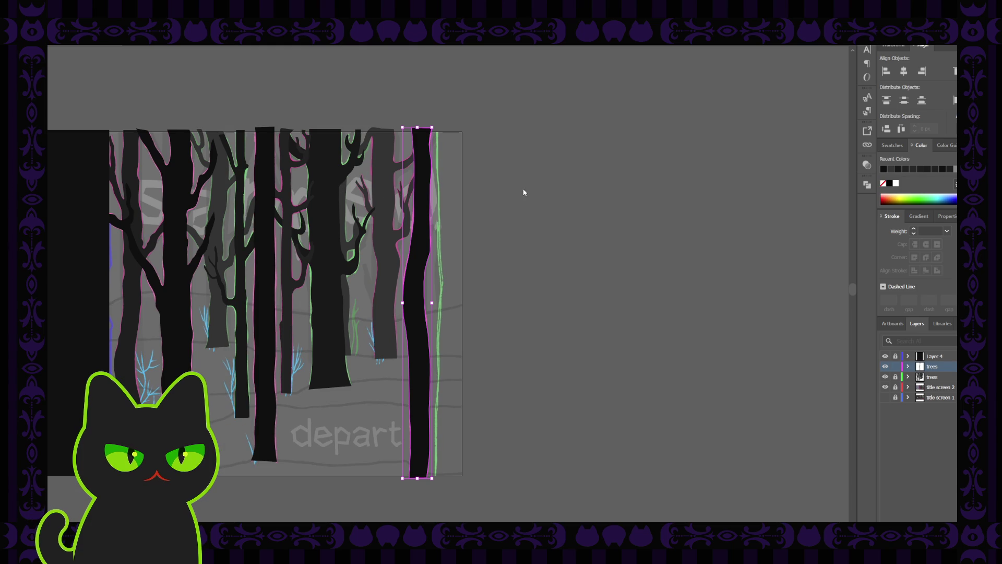
{"action": "left_click", "coordinate": [475, 180]}
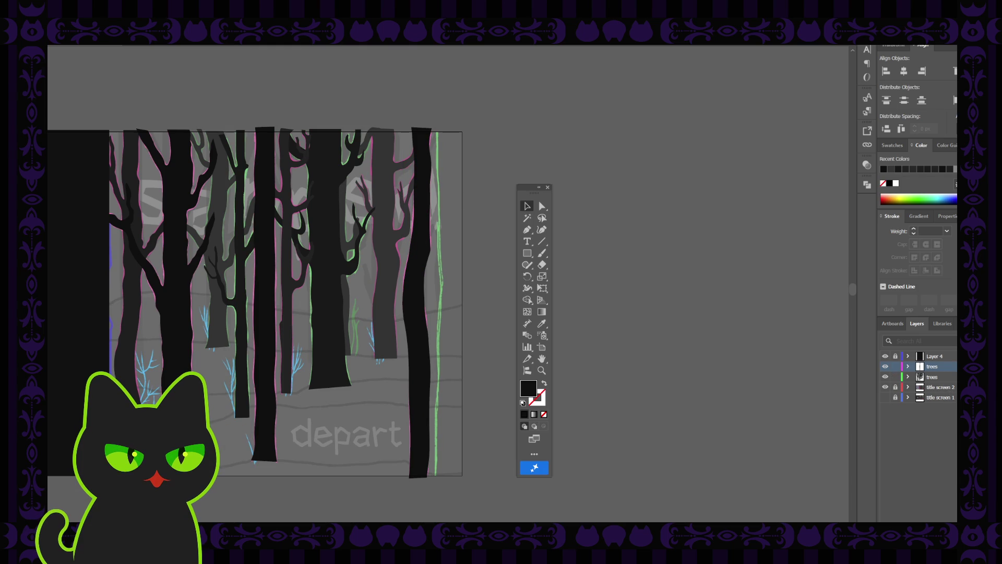
{"action": "left_click", "coordinate": [419, 305]}
{"action": "left_click_drag", "start_coordinate": [952, 366], "coordinate": [952, 376]}
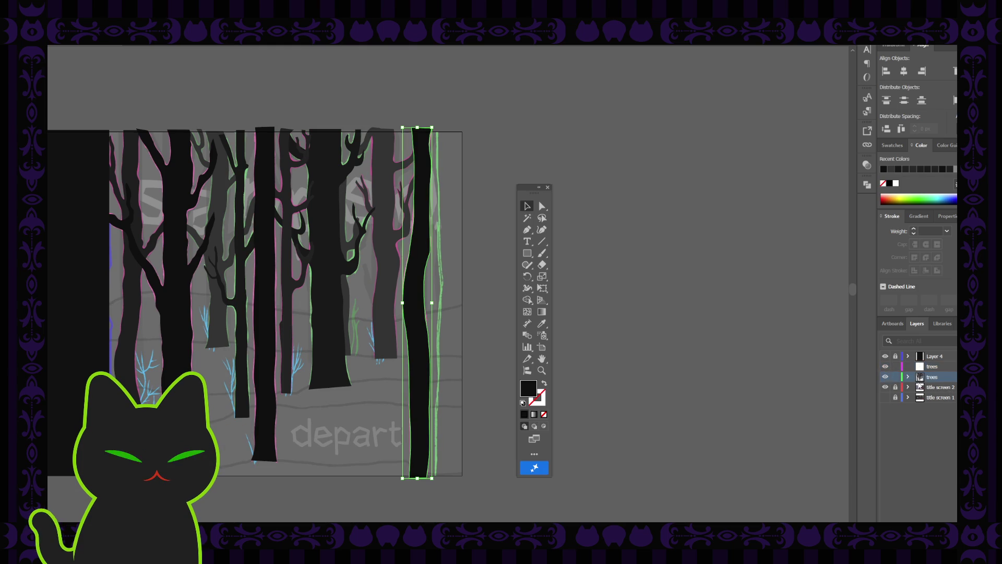
{"action": "left_click", "coordinate": [895, 376]}
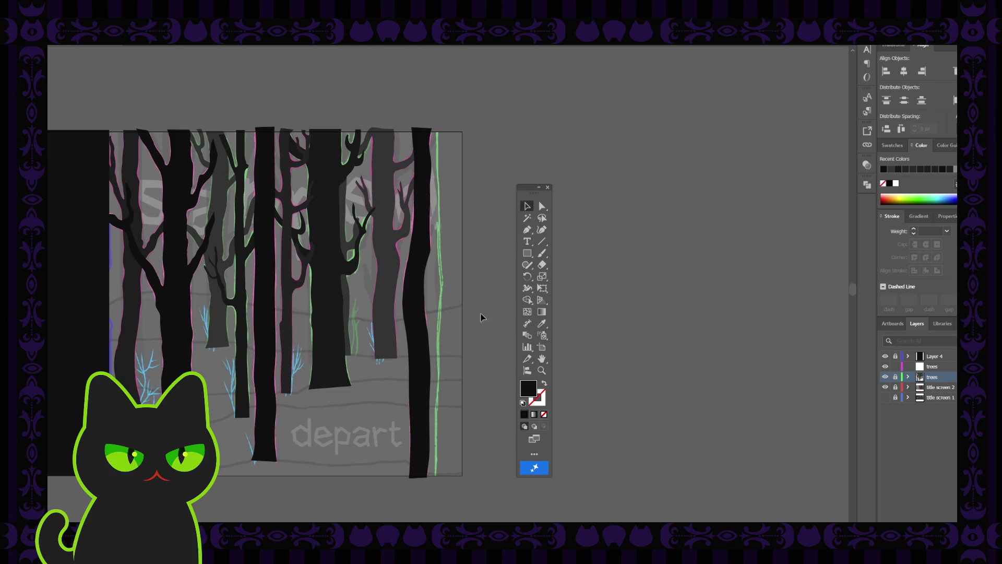
- Pan the artwork right with the Hand tool toward the forest's right edge
{"action": "key", "text": "h"}
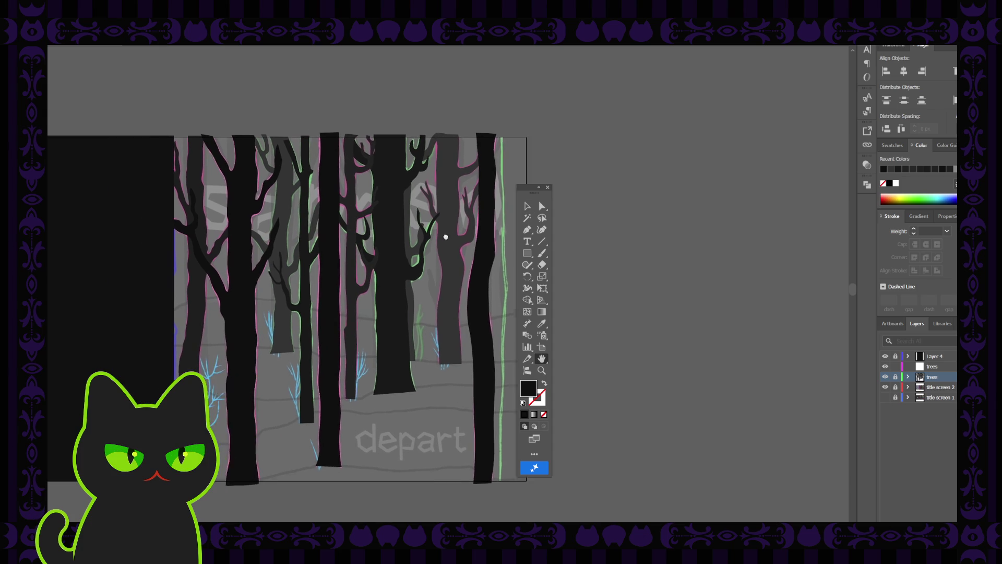
{"action": "left_click_drag", "start_coordinate": [386, 231], "coordinate": [479, 235]}
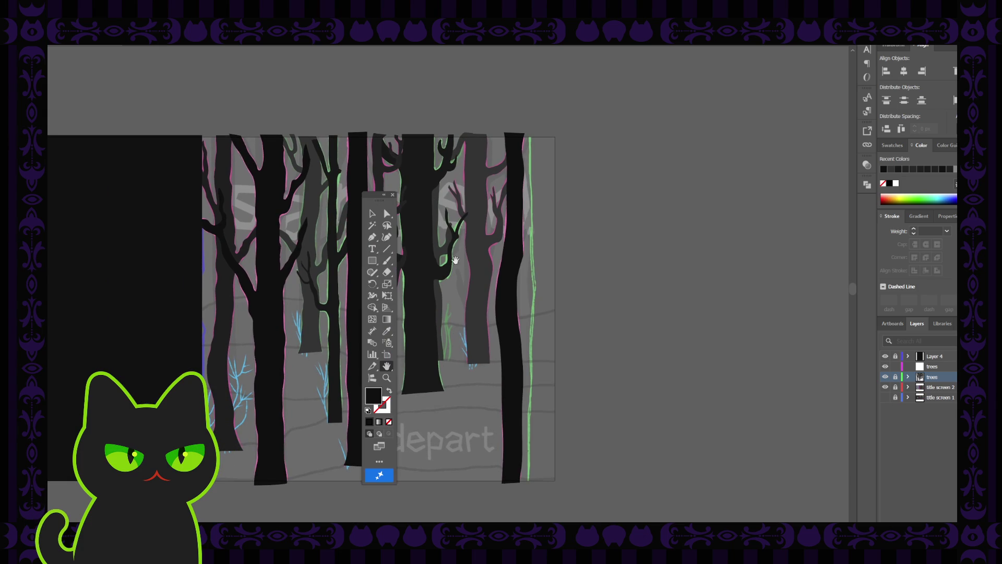
{"action": "scroll", "coordinate": [383, 208], "scroll_direction": "left", "scroll_amount": 1}
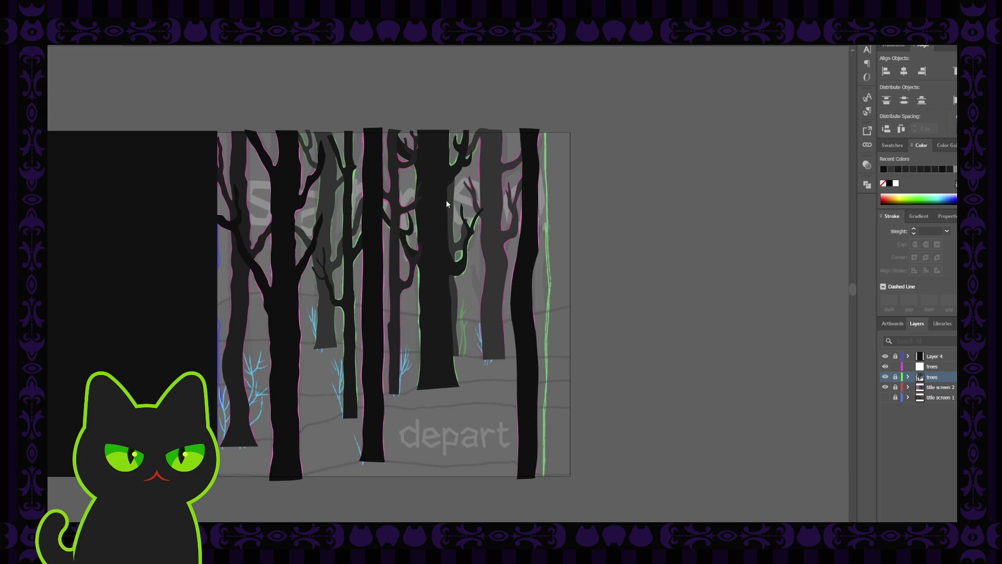
{"action": "scroll", "coordinate": [463, 252], "scroll_direction": "up", "scroll_amount": 1}
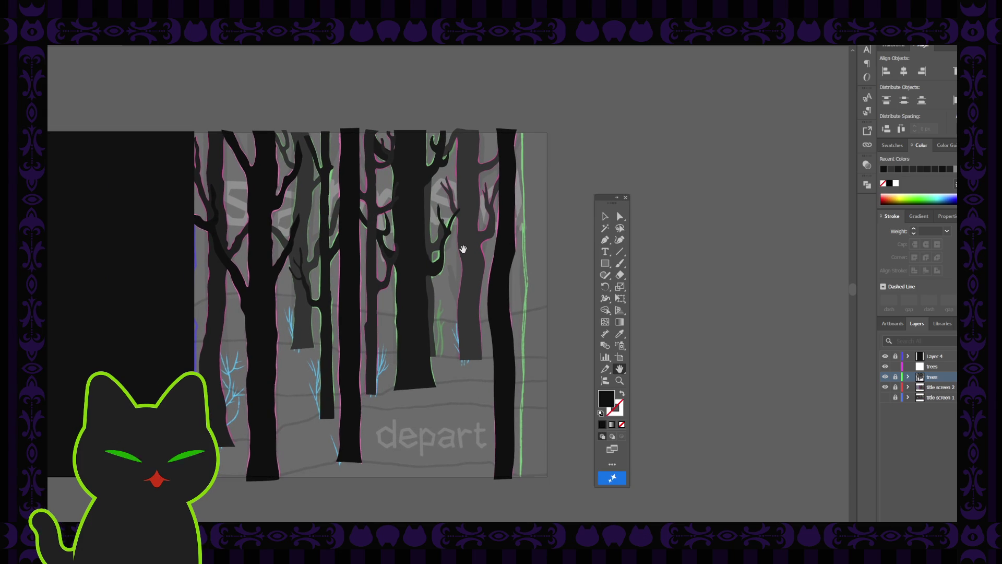
{"action": "scroll", "coordinate": [462, 252], "scroll_direction": "up", "scroll_amount": 1}
{"action": "scroll", "coordinate": [457, 297], "scroll_direction": "down", "scroll_amount": 1}
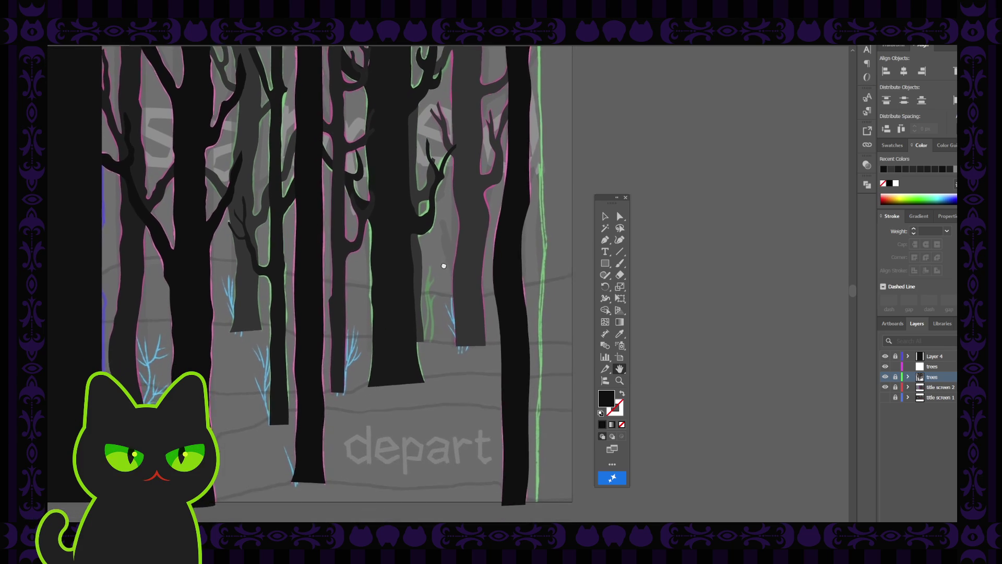
{"action": "scroll", "coordinate": [444, 264], "scroll_direction": "right", "scroll_amount": 1}
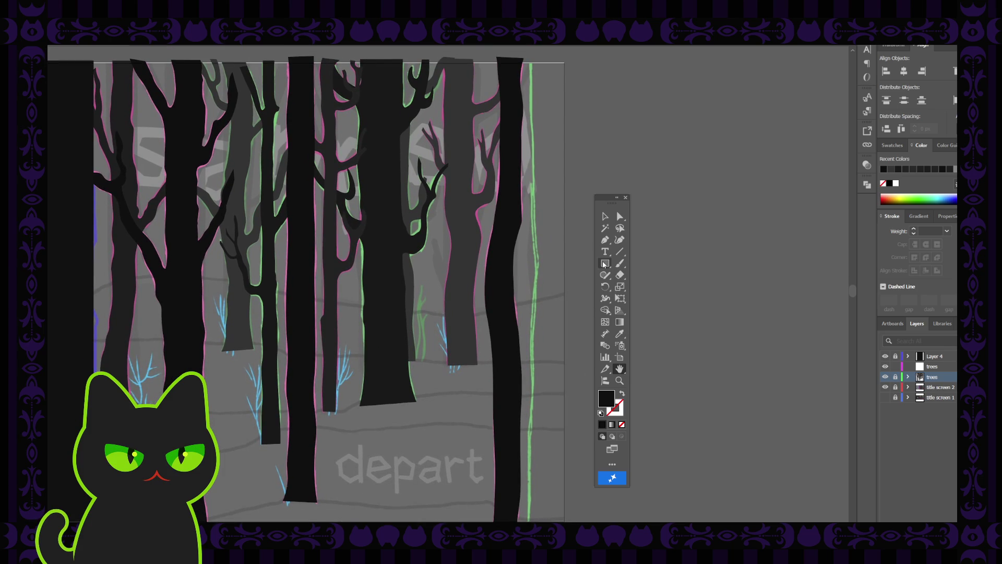
- Trace the top of the green sketch line with a four-point Curvature path on the upper trees layer
{"action": "left_click", "coordinate": [620, 239]}
{"action": "left_click", "coordinate": [931, 365]}
{"action": "left_click", "coordinate": [530, 57]}
{"action": "left_click", "coordinate": [531, 88]}
{"action": "left_click", "coordinate": [532, 125]}
{"action": "left_click", "coordinate": [534, 156]}
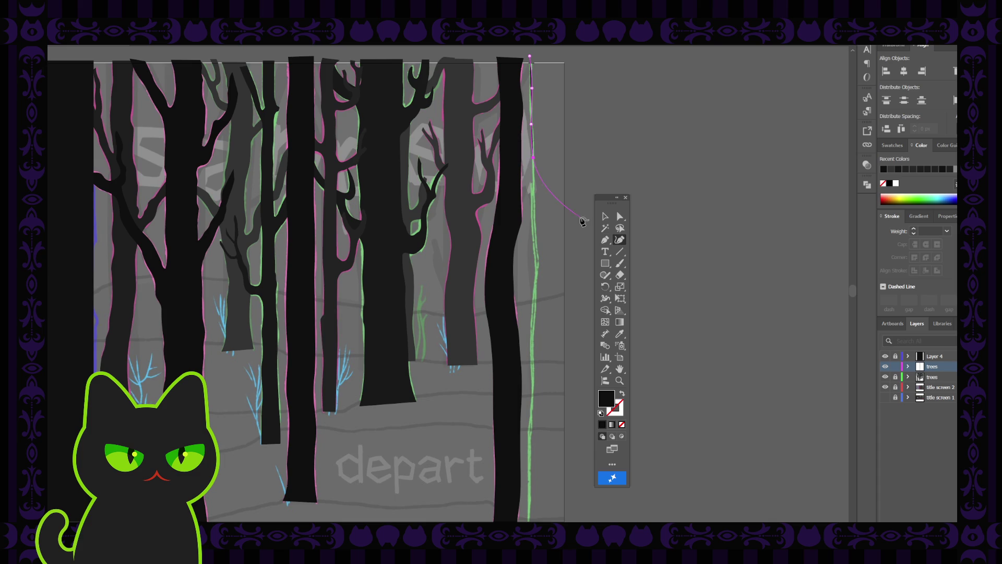
{"action": "key", "text": "v"}
{"action": "left_click", "coordinate": [590, 142]}
- Turn the new line into a black stroke with no fill at 5 pt weight
{"action": "left_click", "coordinate": [532, 125]}
{"action": "left_click", "coordinate": [621, 394]}
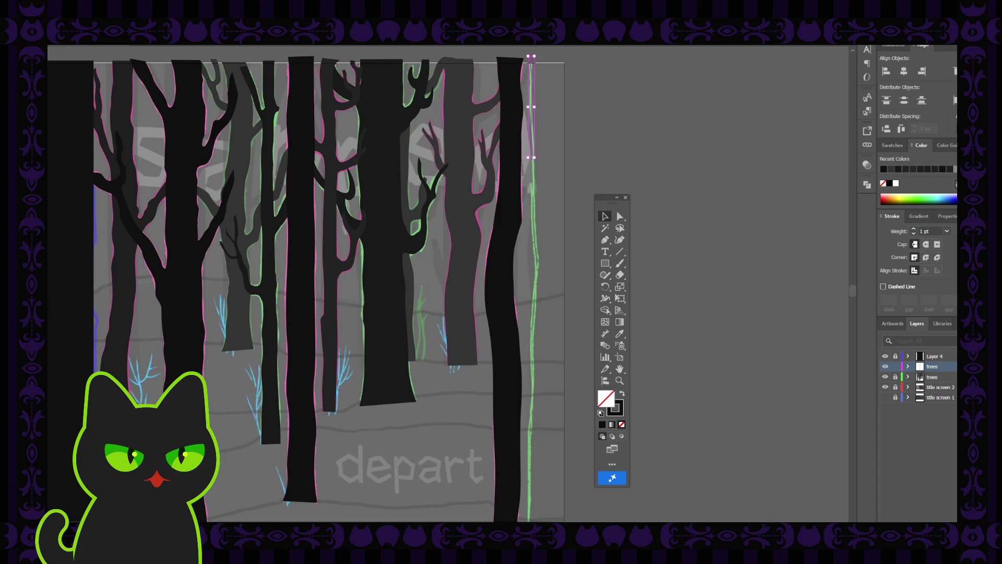
{"action": "type", "text": "5"}
{"action": "key", "text": "Return"}
{"action": "key", "text": "ctrl+shift+a"}
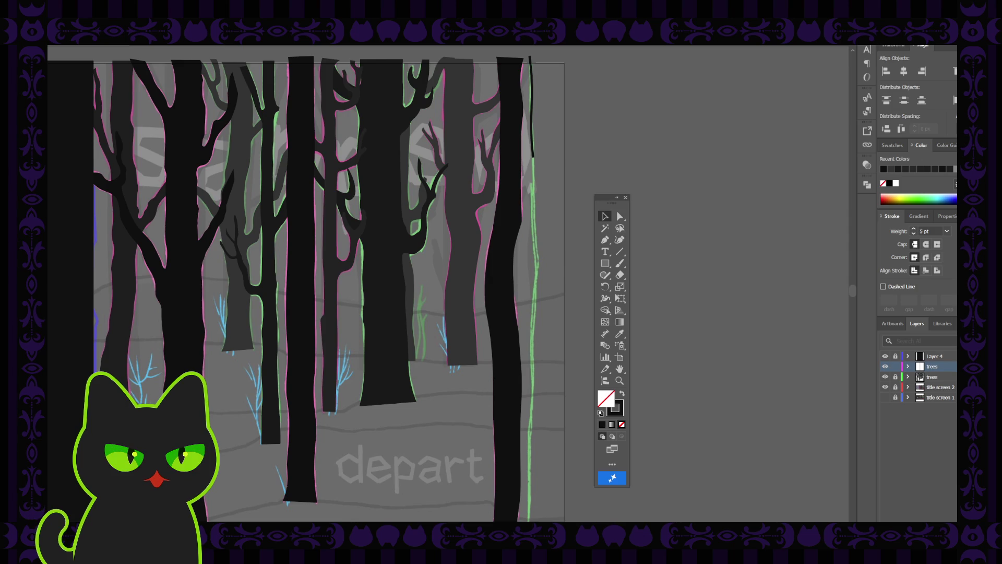
- Continue the thin right-edge path down the trunk with Curvature-tool points
{"action": "left_click", "coordinate": [533, 147]}
{"action": "left_click", "coordinate": [619, 239]}
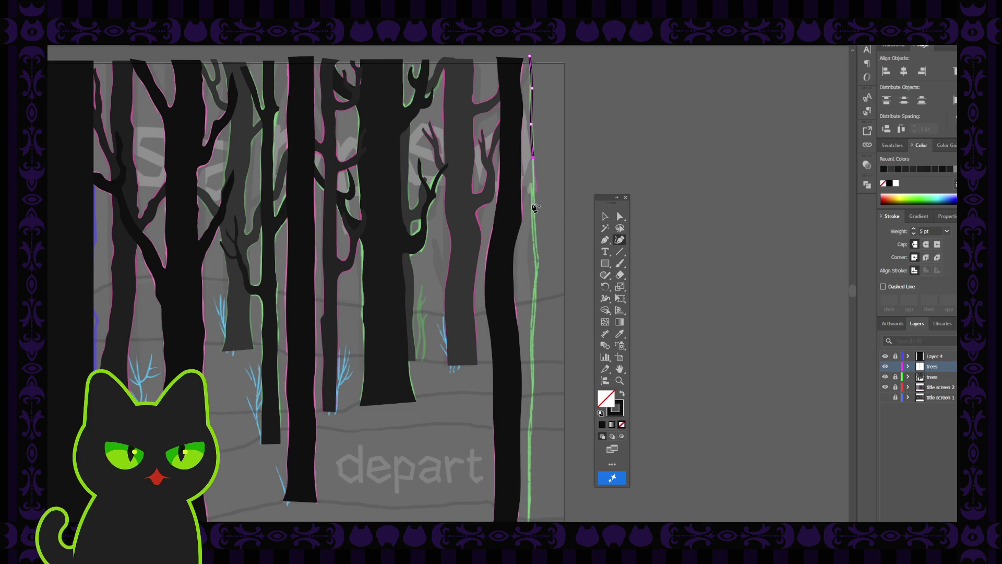
{"action": "left_click", "coordinate": [534, 205]}
{"action": "left_click", "coordinate": [538, 267]}
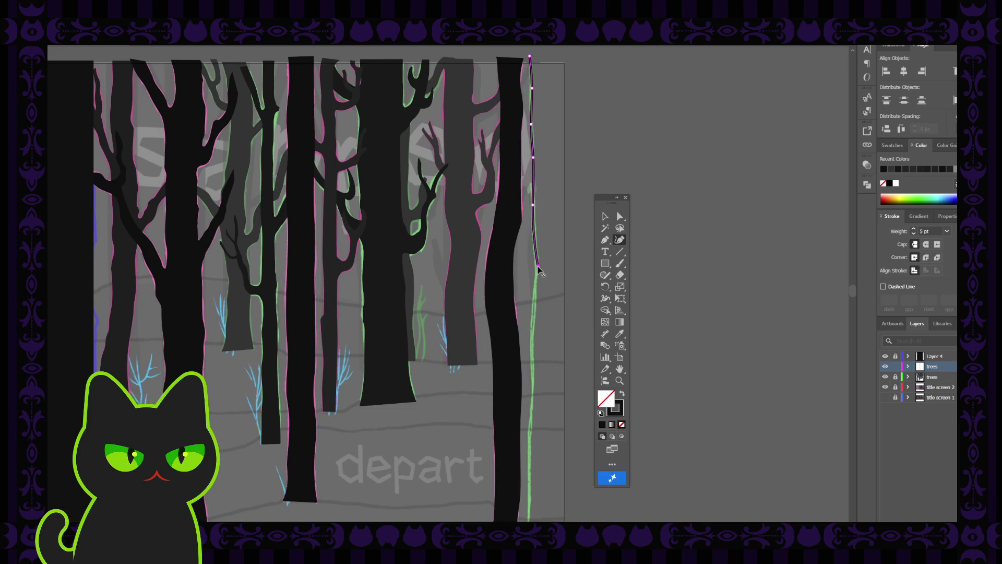
{"action": "left_click", "coordinate": [535, 297]}
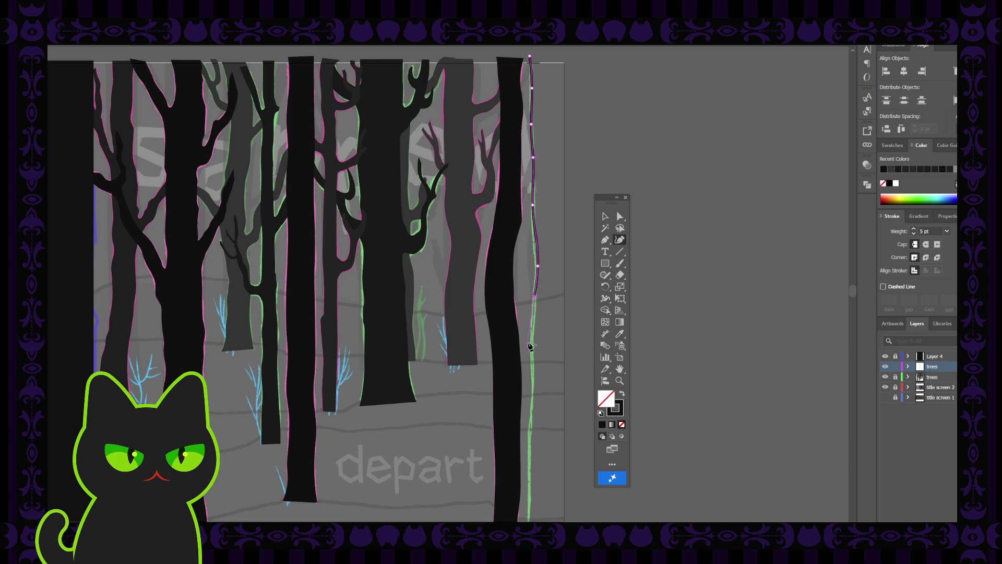
{"action": "left_click", "coordinate": [530, 344]}
- Carry the path to the artboard bottom, finish it and reselect the vertical path
{"action": "left_click", "coordinate": [533, 391]}
{"action": "left_click", "coordinate": [532, 424]}
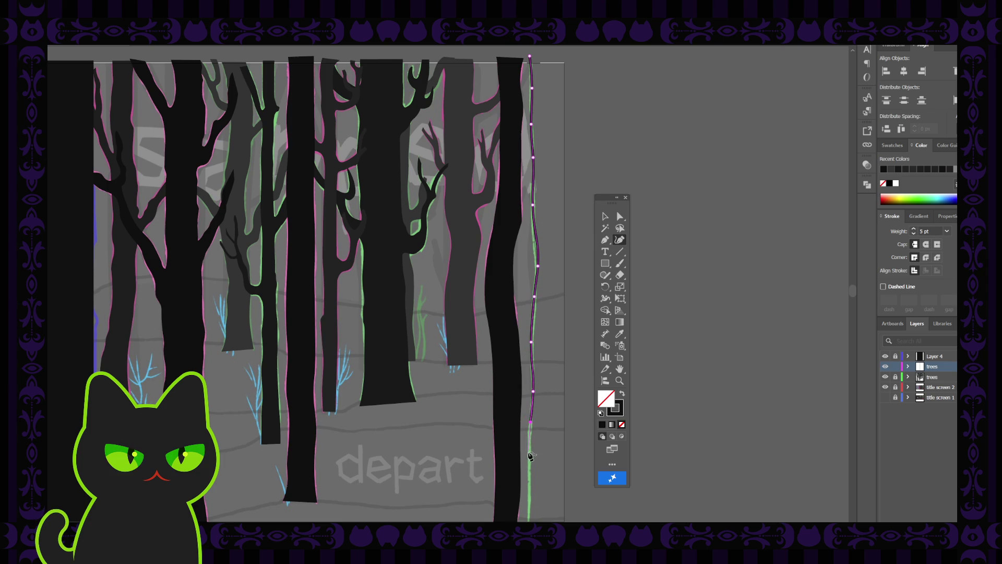
{"action": "left_click", "coordinate": [530, 457]}
{"action": "scroll", "coordinate": [529, 519], "scroll_direction": "down", "scroll_amount": 2}
{"action": "left_click", "coordinate": [529, 498]}
{"action": "key", "text": "v"}
{"action": "left_click", "coordinate": [586, 238]}
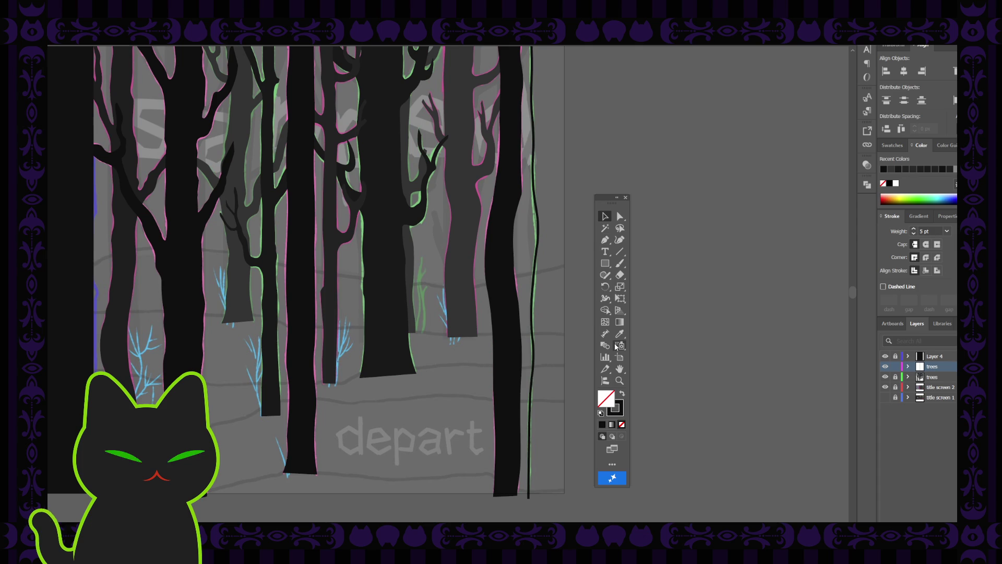
{"action": "left_click", "coordinate": [534, 321]}
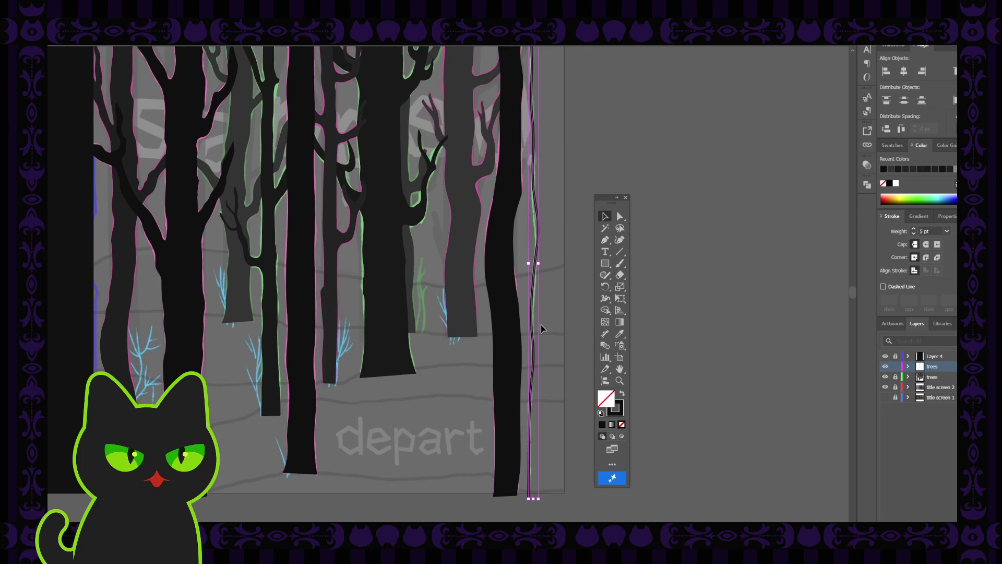
- Draw a closed rectangle from the path's top down to the artboard bottom with the Pen tool
{"action": "key", "text": "ctrl+minus"}
{"action": "key", "text": "space"}
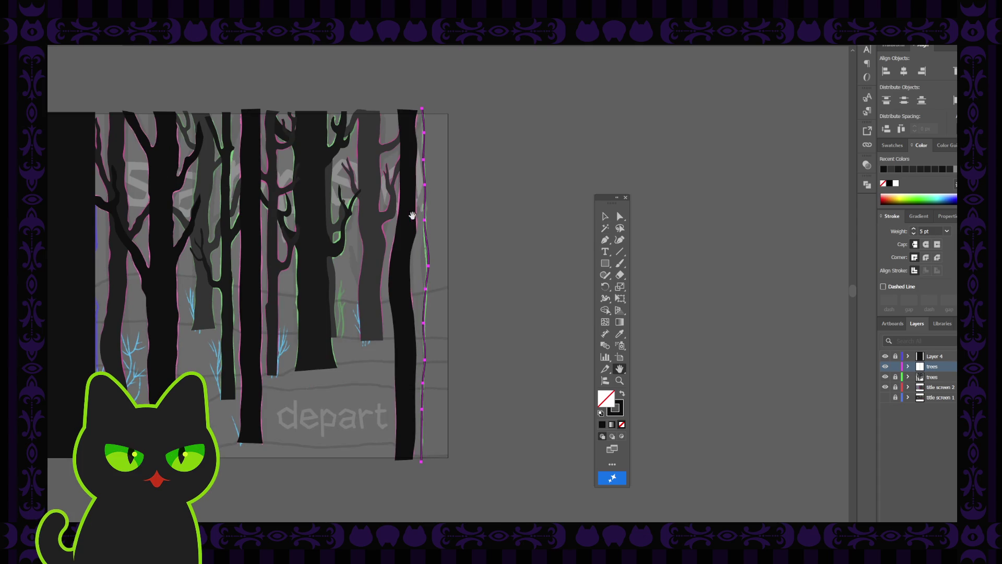
{"action": "left_click_drag", "start_coordinate": [472, 236], "coordinate": [503, 257]}
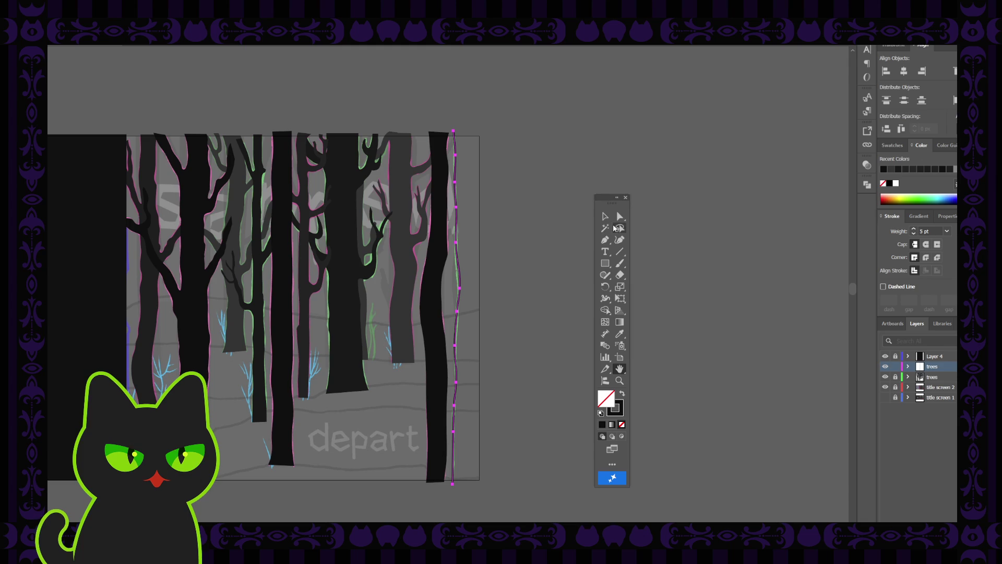
{"action": "key", "text": "p"}
{"action": "left_click", "coordinate": [453, 132]}
{"action": "left_click", "coordinate": [483, 133]}
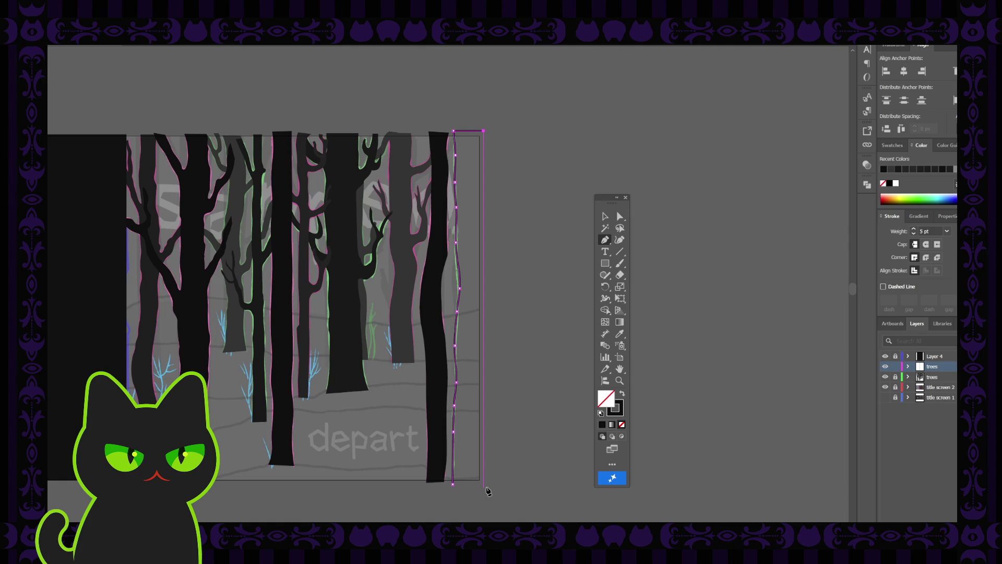
{"action": "left_click", "coordinate": [484, 484]}
{"action": "left_click", "coordinate": [454, 484]}
- Swap fill and stroke so the new rectangle becomes a solid black trunk
{"action": "left_click", "coordinate": [605, 216]}
{"action": "left_click", "coordinate": [556, 261]}
{"action": "left_click", "coordinate": [482, 307]}
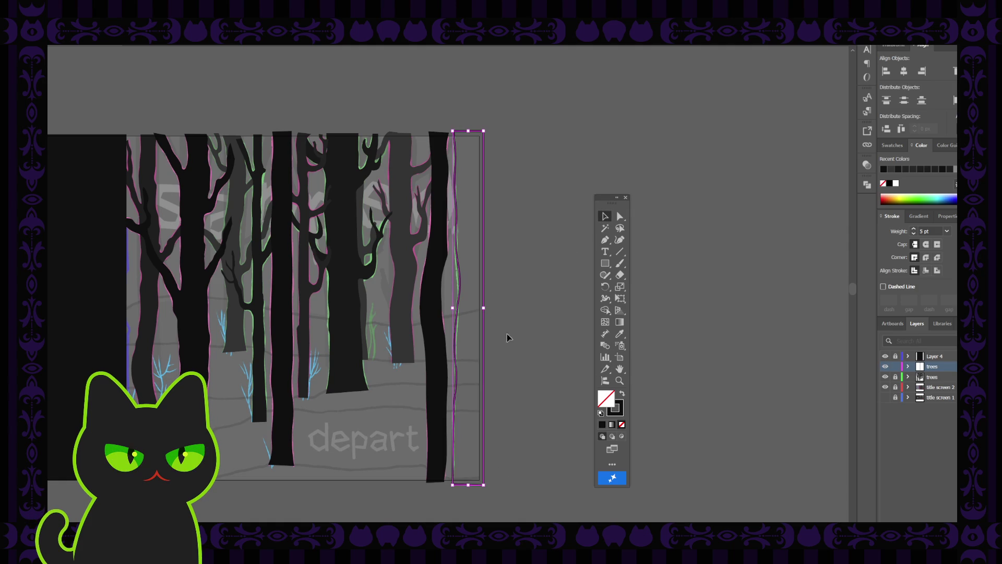
{"action": "left_click", "coordinate": [622, 395]}
{"action": "left_click", "coordinate": [532, 360]}
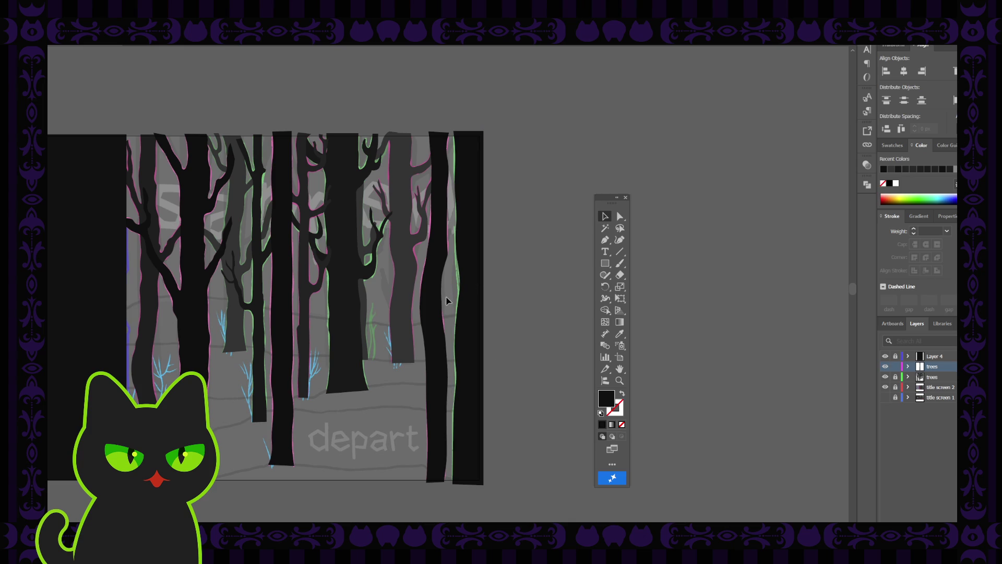
{"action": "mouse_move", "coordinate": [332, 302]}
{"action": "left_mouse_down"}
{"action": "mouse_move", "coordinate": [378, 301]}
{"action": "mouse_move", "coordinate": [337, 316]}
{"action": "left_mouse_up"}
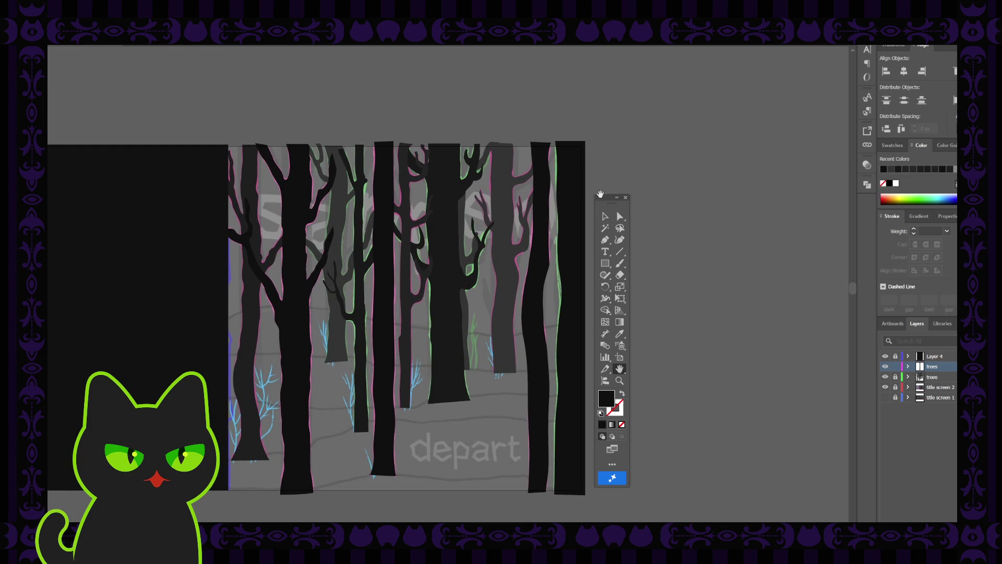
{"action": "left_click_drag", "start_coordinate": [606, 201], "coordinate": [606, 186]}
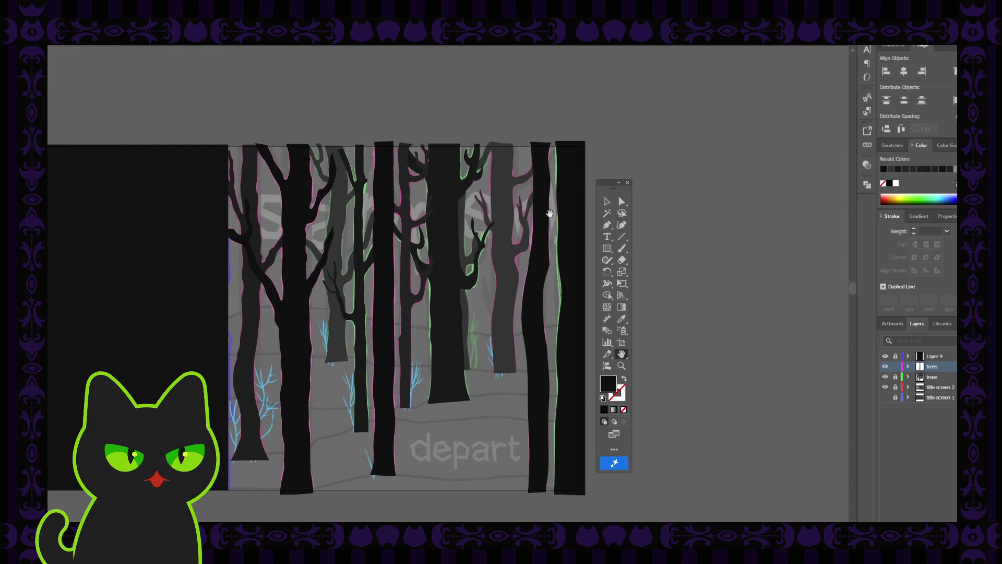
- Unlock the other trees layer and move the rightmost black trunk onto it
{"action": "key", "text": "v"}
{"action": "left_click", "coordinate": [558, 243]}
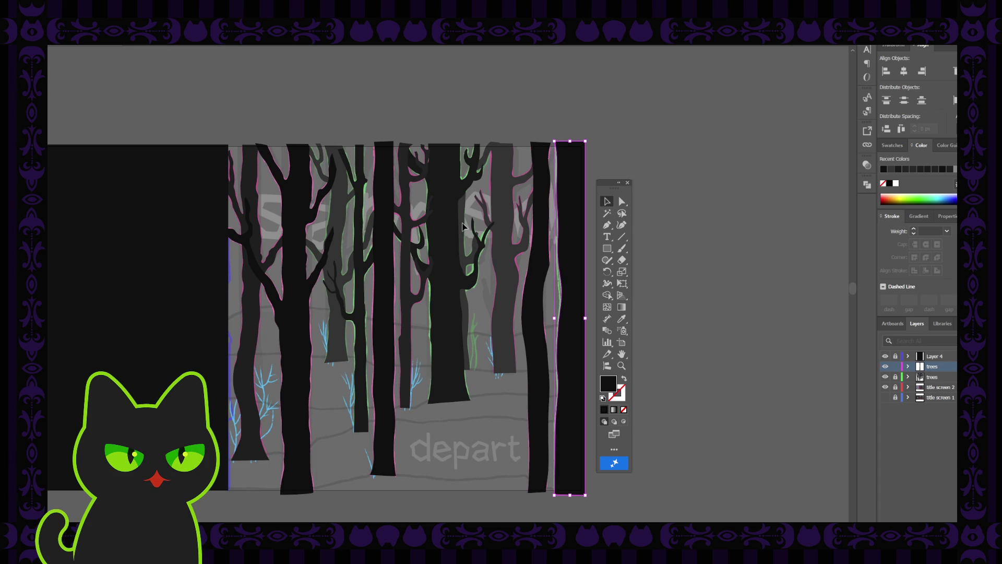
{"action": "left_click", "coordinate": [484, 159]}
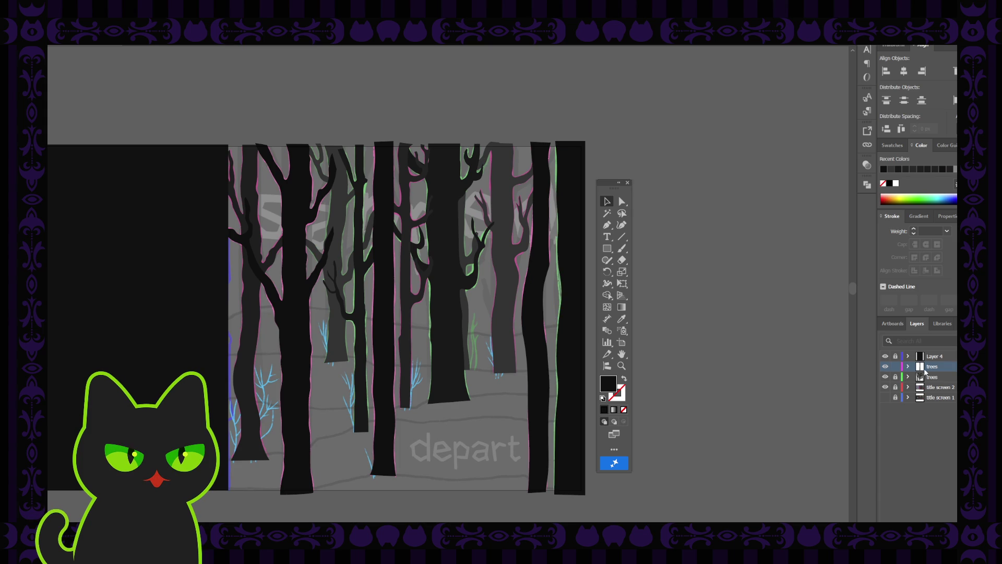
{"action": "left_click", "coordinate": [895, 377]}
{"action": "left_click", "coordinate": [569, 313]}
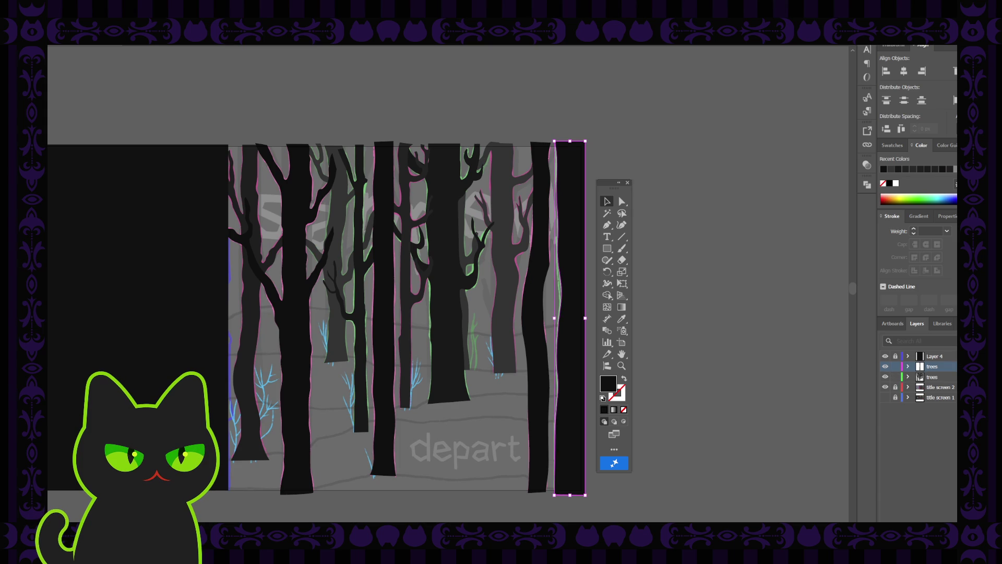
{"action": "left_click_drag", "start_coordinate": [914, 366], "coordinate": [913, 377]}
{"action": "left_click", "coordinate": [801, 352]}
{"action": "key", "text": "space"}
{"action": "left_click_drag", "start_coordinate": [391, 336], "coordinate": [433, 336]}
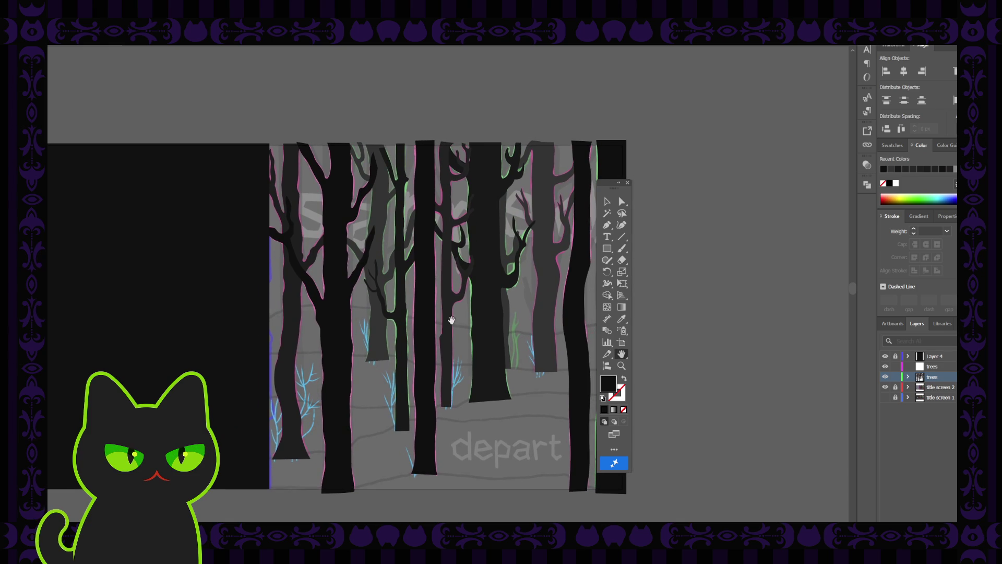
- Hide the black trees and title screen 2, show the sapped sketch, rename the second layer 'font'
{"action": "left_click", "coordinate": [885, 376]}
{"action": "left_click", "coordinate": [886, 396]}
{"action": "left_click", "coordinate": [885, 386]}
{"action": "double_click", "coordinate": [930, 367]}
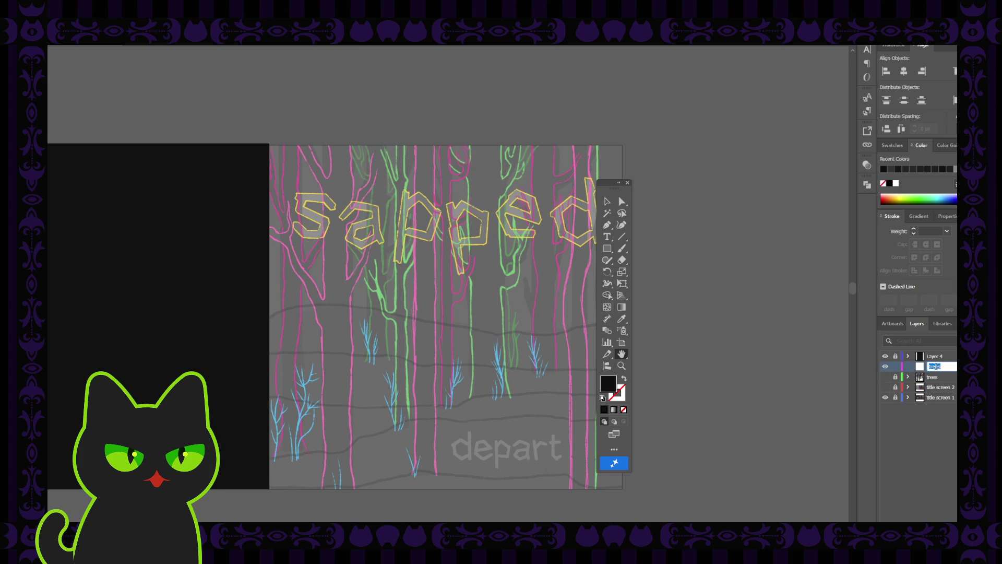
{"action": "key", "text": "Return"}
- Toggle the floating tools panel and zoom in on the sapped lettering
{"action": "left_click", "coordinate": [627, 183]}
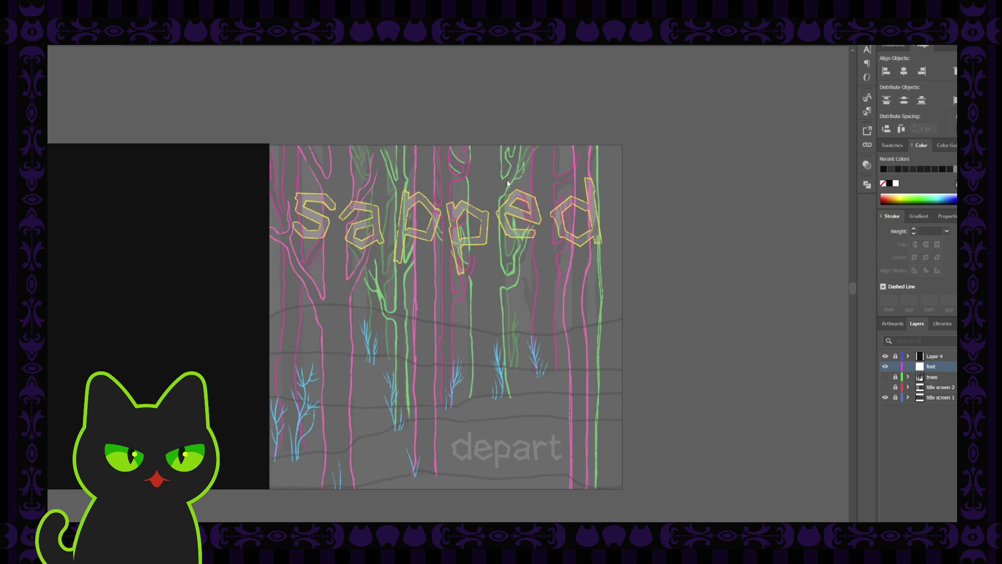
{"action": "key", "text": "Tab"}
{"action": "key", "text": "Tab"}
{"action": "key", "text": "Tab"}
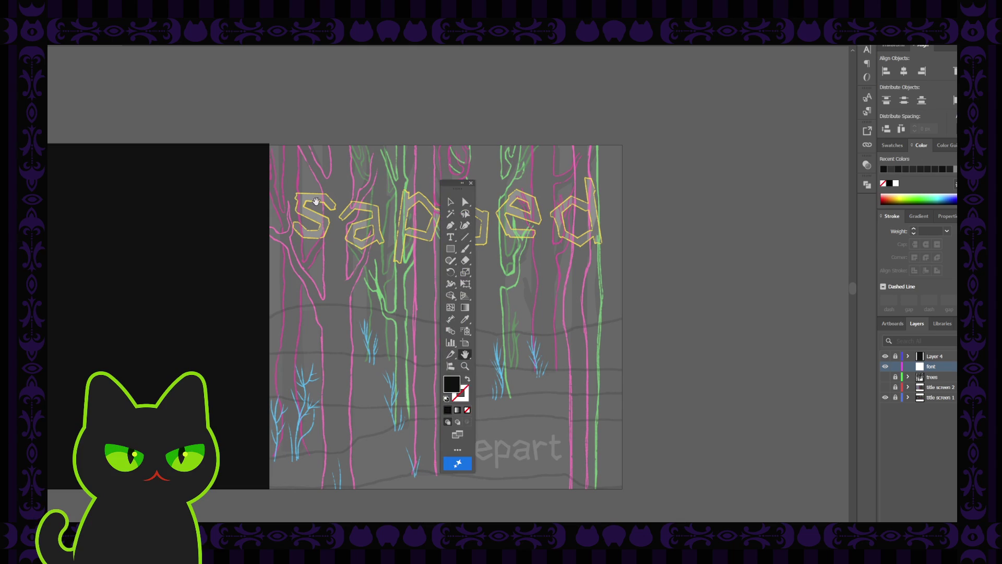
{"action": "key", "text": "Tab"}
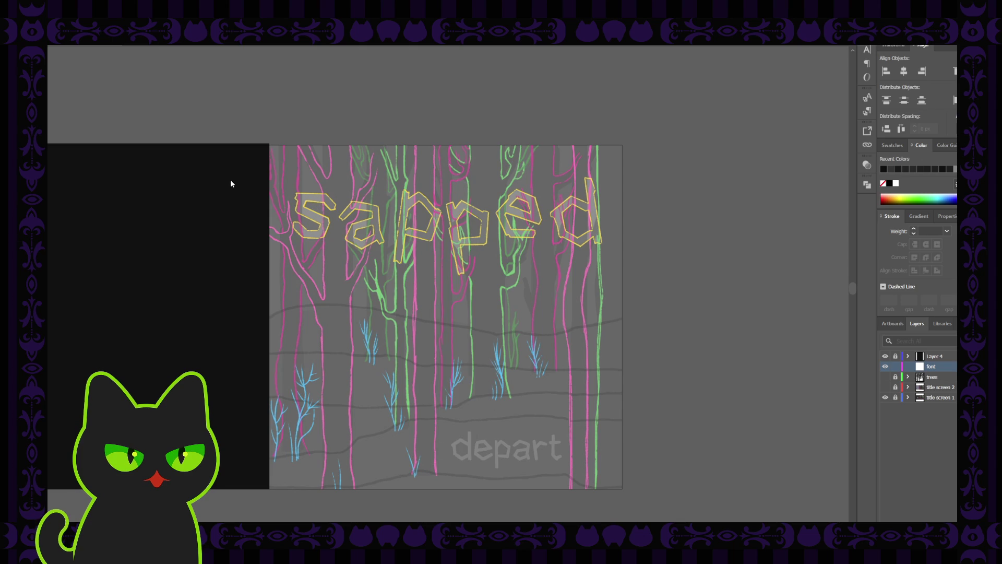
{"action": "key", "text": "Tab"}
{"action": "key", "text": "ctrl+plus"}
{"action": "left_click_drag", "start_coordinate": [344, 233], "coordinate": [365, 254]}
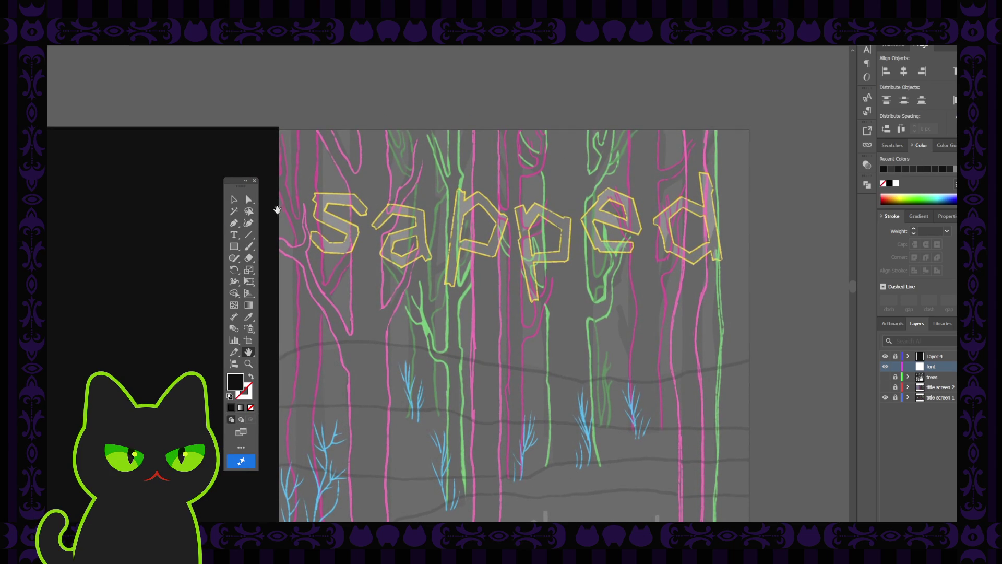
{"action": "left_click_drag", "start_coordinate": [246, 194], "coordinate": [244, 190]}
- Choose the Pen tool with no fill and a black stroke, then zoom closer on the lettering
{"action": "left_click", "coordinate": [233, 221]}
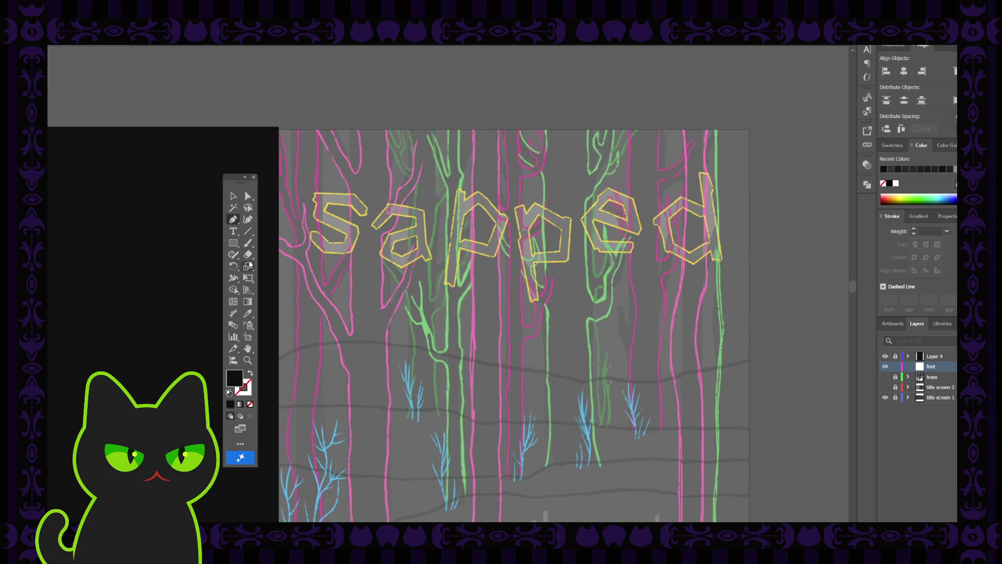
{"action": "left_click", "coordinate": [249, 374]}
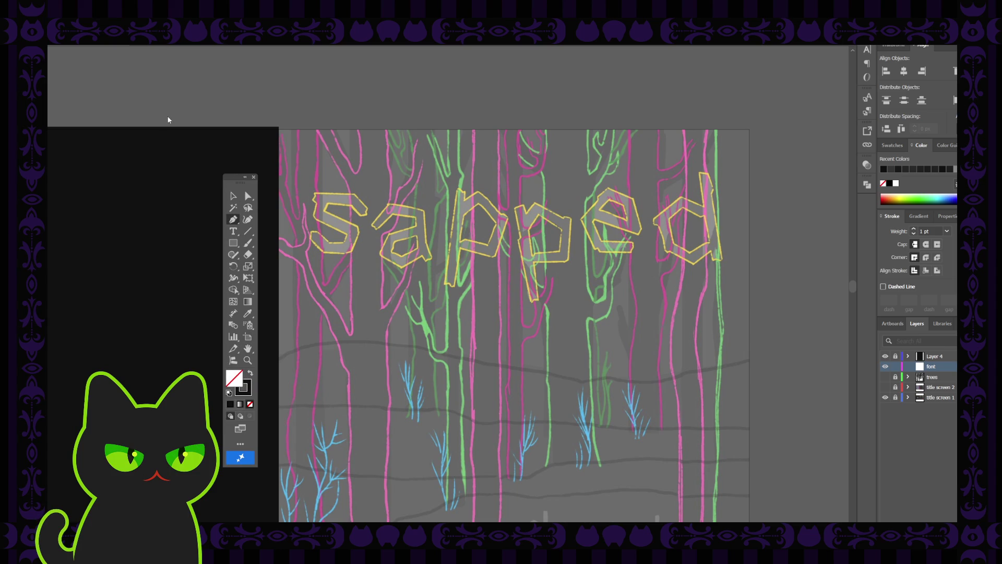
{"action": "key", "text": "v"}
{"action": "key", "text": "ctrl+plus"}
- Trace the S's upper tip, top edge and left side down to its middle as a first path
{"action": "key", "text": "space"}
{"action": "left_click_drag", "start_coordinate": [384, 248], "coordinate": [426, 283]}
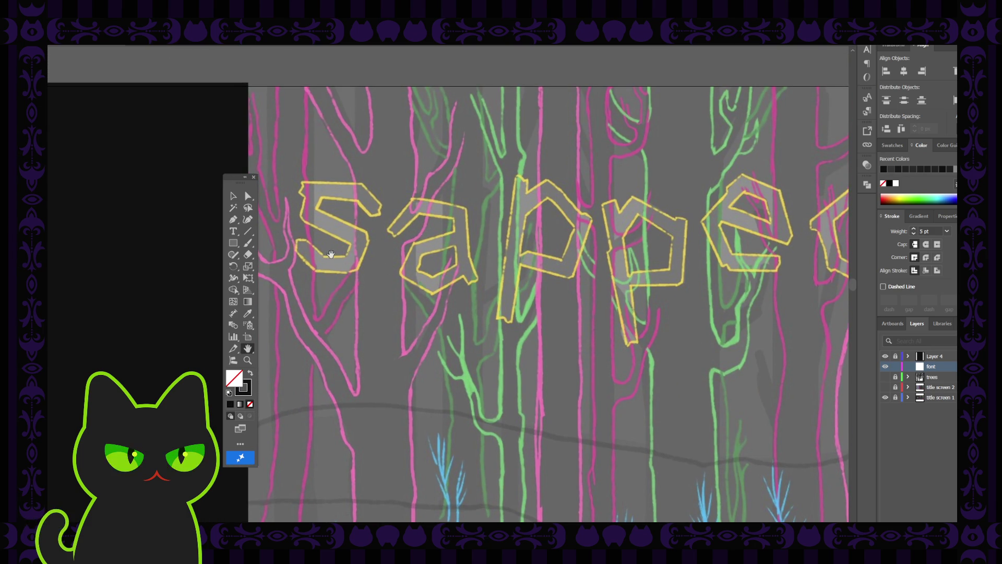
{"action": "left_click", "coordinate": [238, 220]}
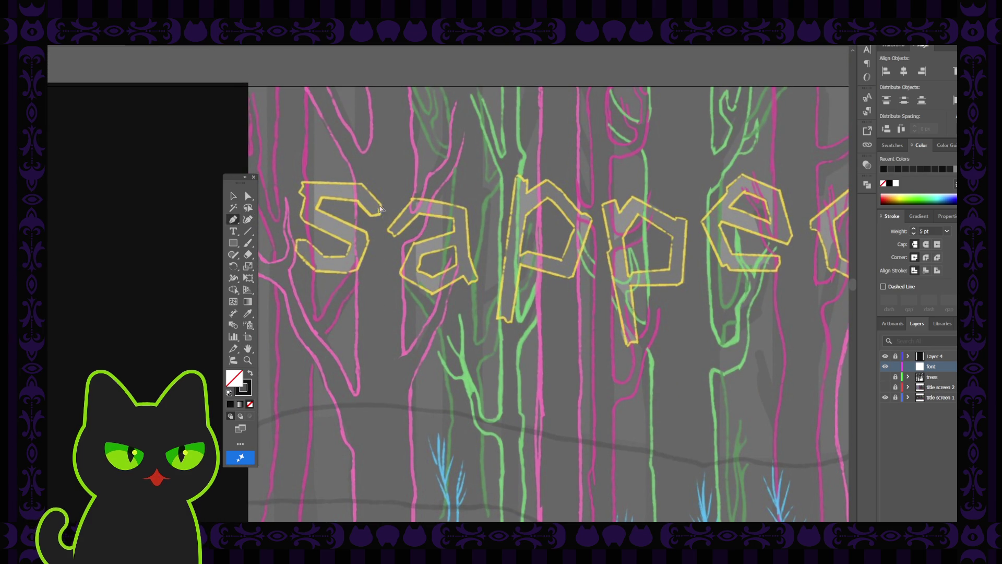
{"action": "key", "text": "ctrl+plus"}
{"action": "key", "text": "ctrl+plus"}
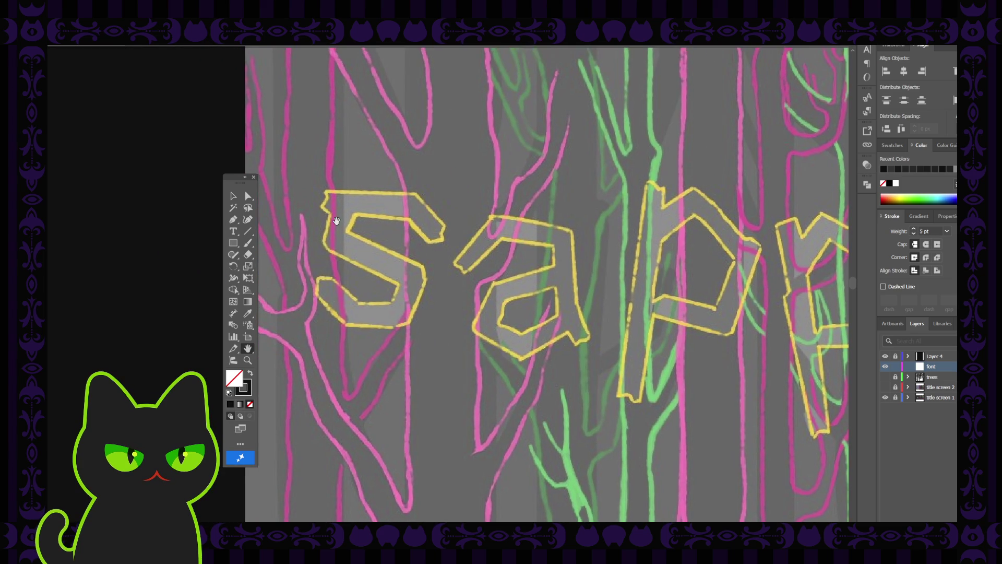
{"action": "left_click", "coordinate": [236, 221]}
{"action": "left_click", "coordinate": [415, 193]}
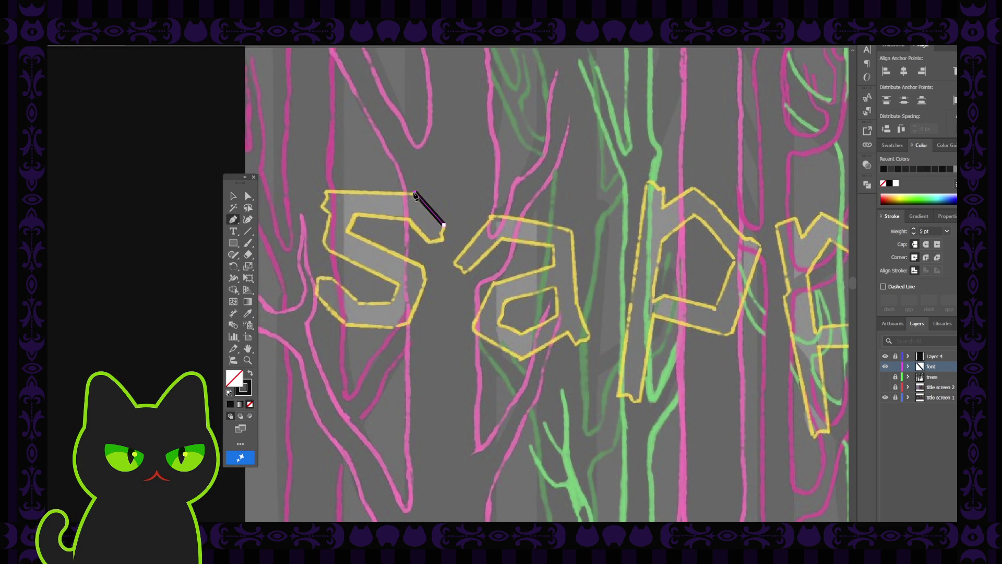
{"action": "left_click", "coordinate": [326, 193]}
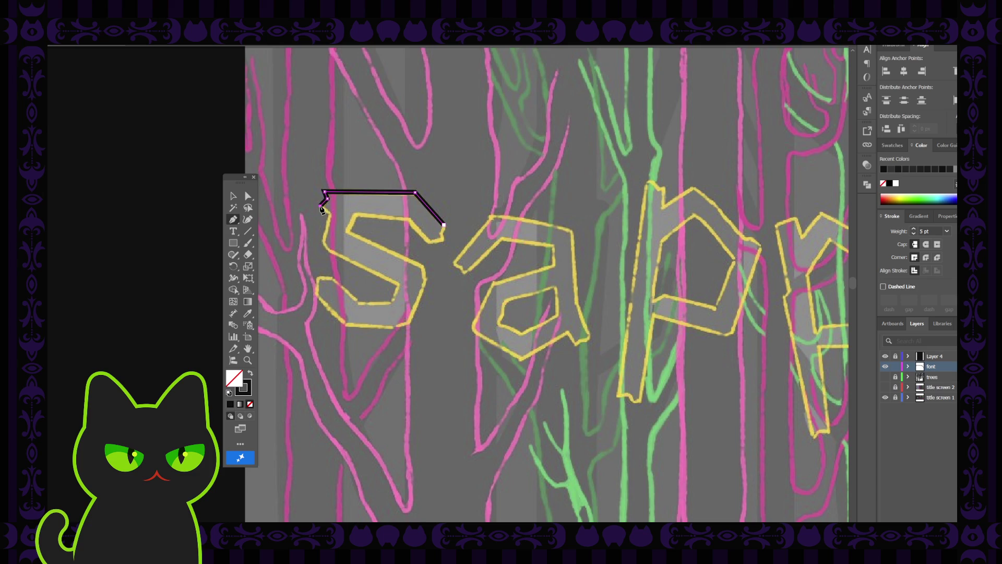
{"action": "left_click", "coordinate": [330, 214]}
{"action": "left_click", "coordinate": [324, 243]}
{"action": "left_click", "coordinate": [249, 223]}
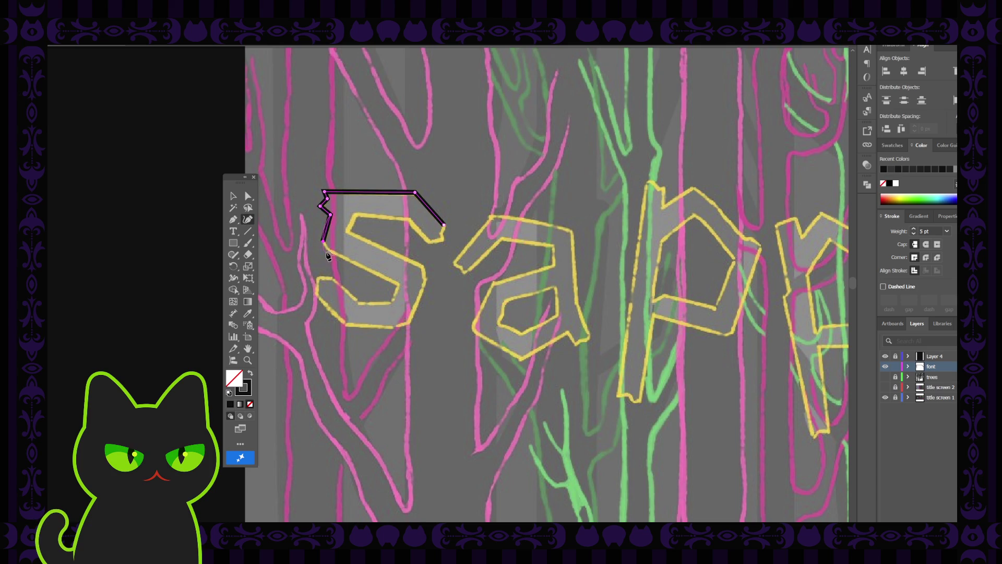
{"action": "key", "text": "p"}
- Continue the S outline from its end anchor down the inner curve to the left edge
{"action": "left_click", "coordinate": [324, 244]}
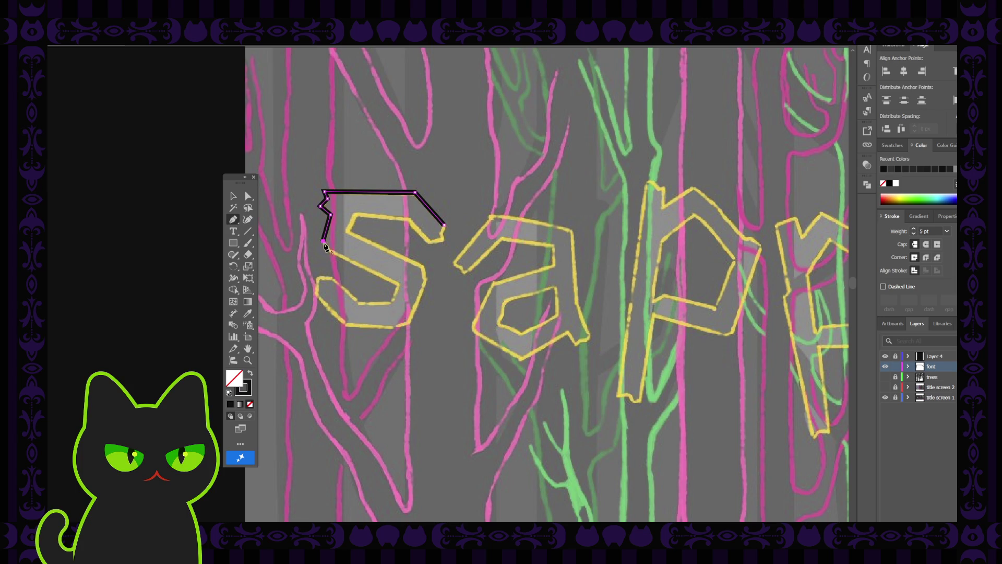
{"action": "left_click", "coordinate": [397, 285]}
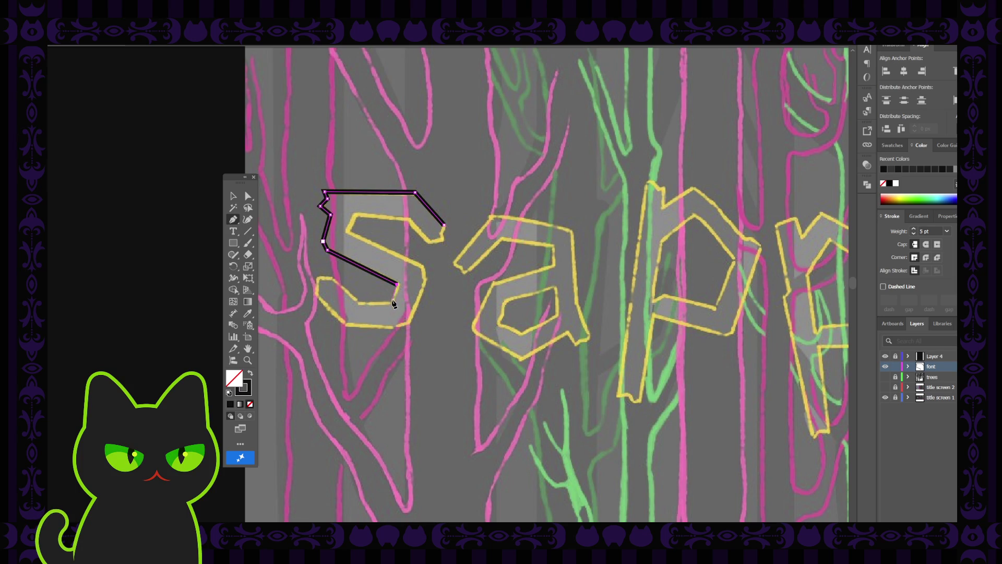
{"action": "left_click", "coordinate": [394, 302]}
{"action": "left_click", "coordinate": [360, 305]}
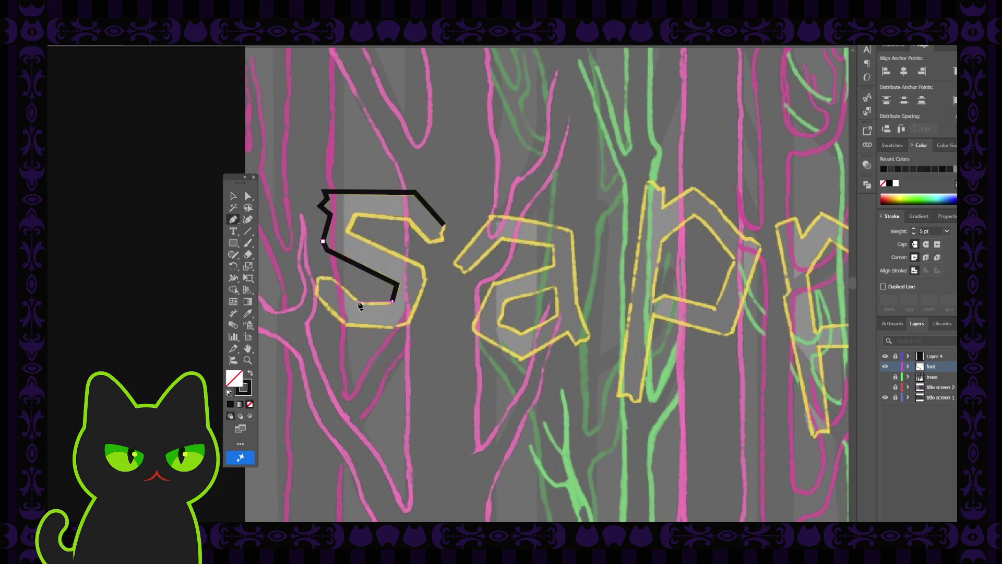
{"action": "left_click", "coordinate": [331, 279]}
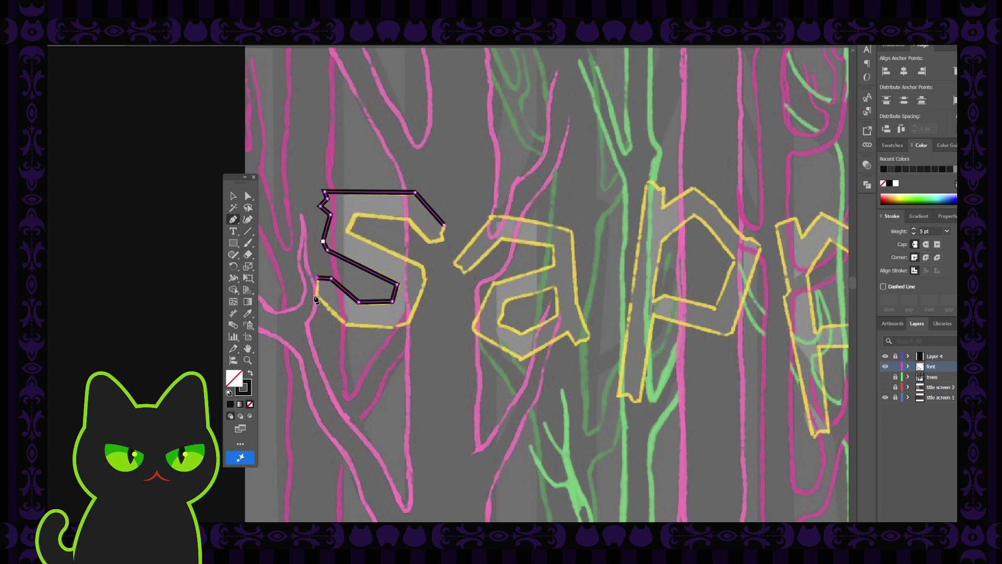
{"action": "left_click", "coordinate": [313, 297]}
- Trace the S's lower curve, bottom edge and right side back up toward the top
{"action": "left_click", "coordinate": [346, 327]}
{"action": "left_click", "coordinate": [393, 326]}
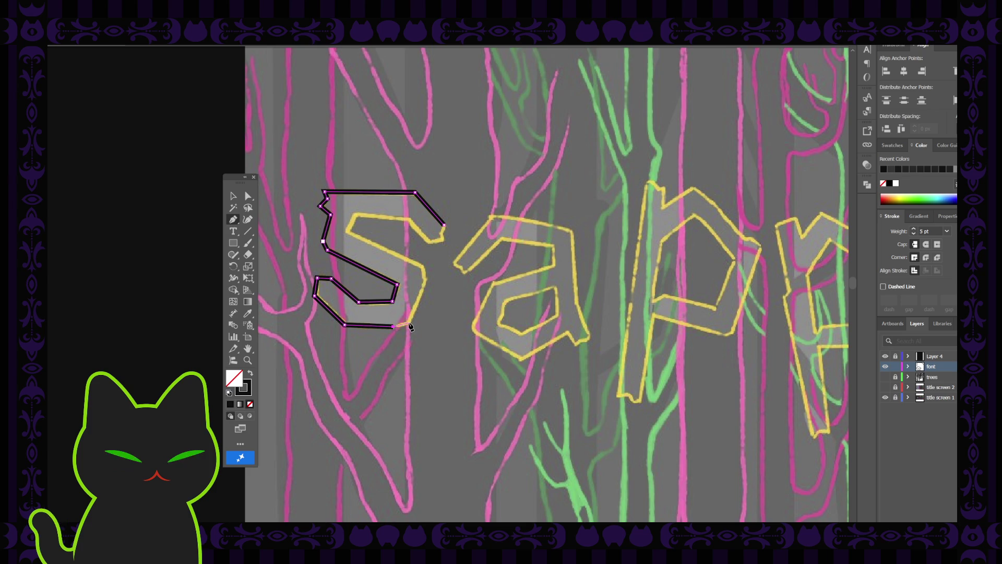
{"action": "left_click", "coordinate": [409, 326]}
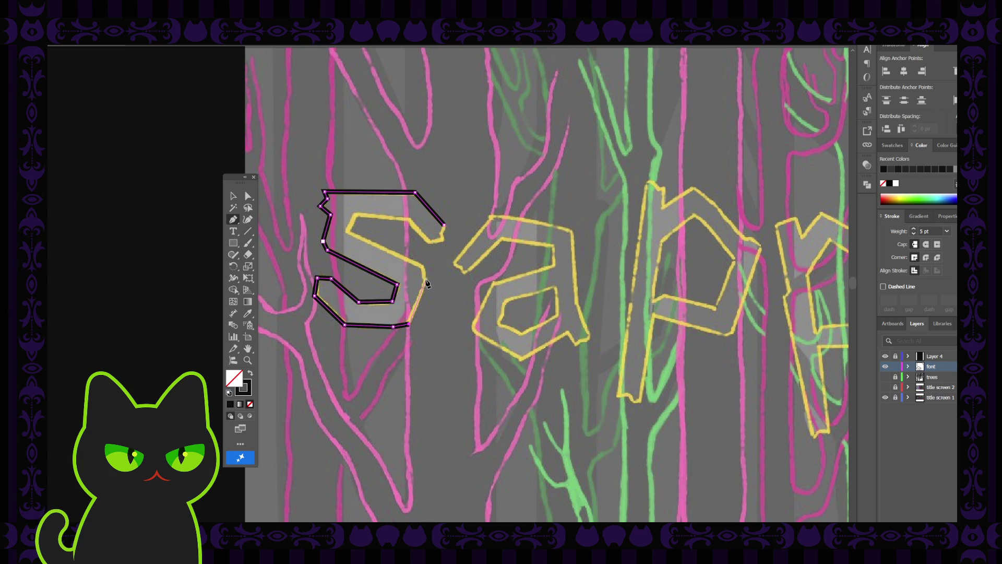
{"action": "left_click", "coordinate": [425, 278]}
{"action": "left_click", "coordinate": [423, 269]}
{"action": "left_click", "coordinate": [348, 233]}
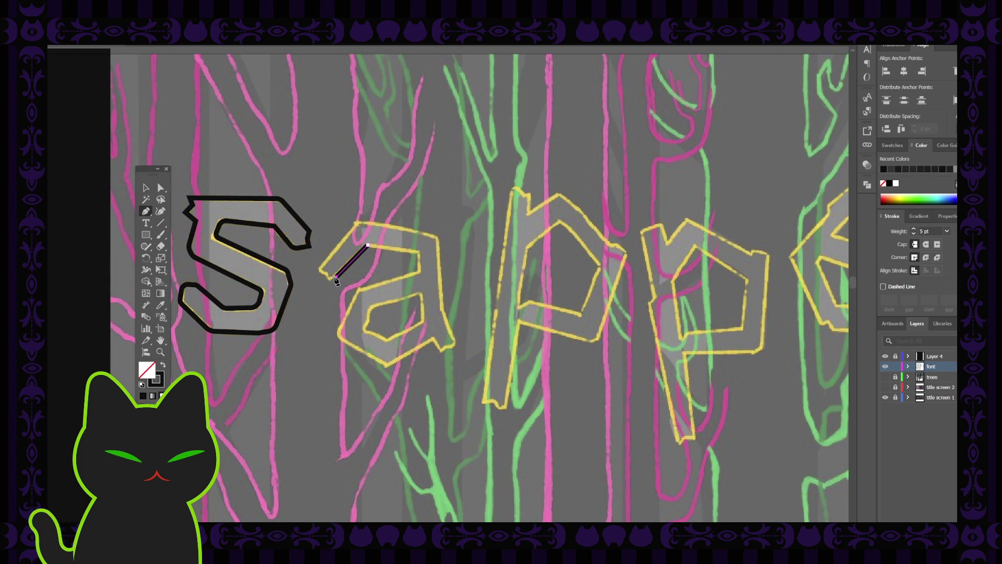
- Finish the S and lay the first anchors of the a's left tip and top edge
{"action": "left_click", "coordinate": [368, 246]}
{"action": "left_click", "coordinate": [335, 276]}
{"action": "left_click", "coordinate": [357, 224]}
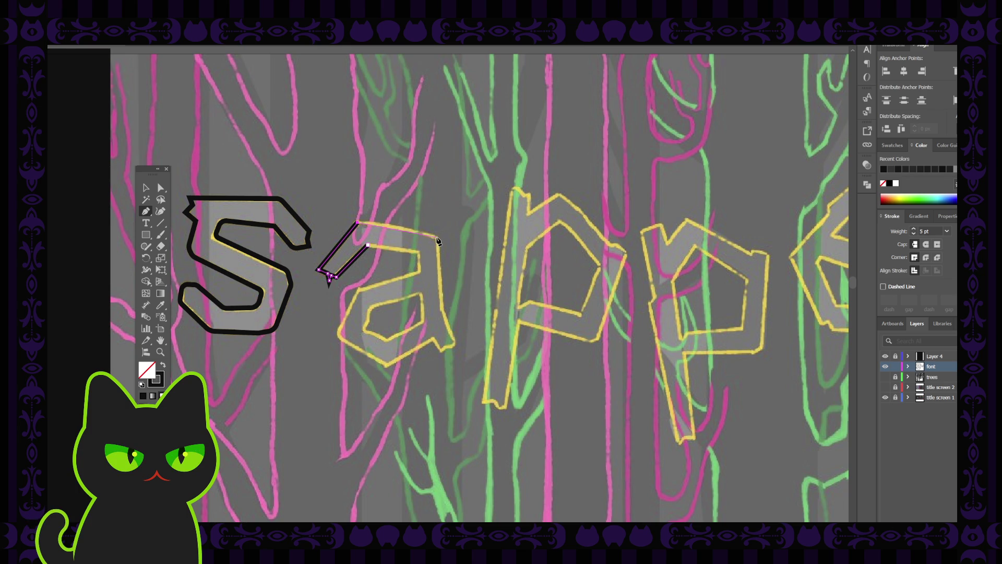
{"action": "left_click", "coordinate": [437, 242], "text": "ctrl"}
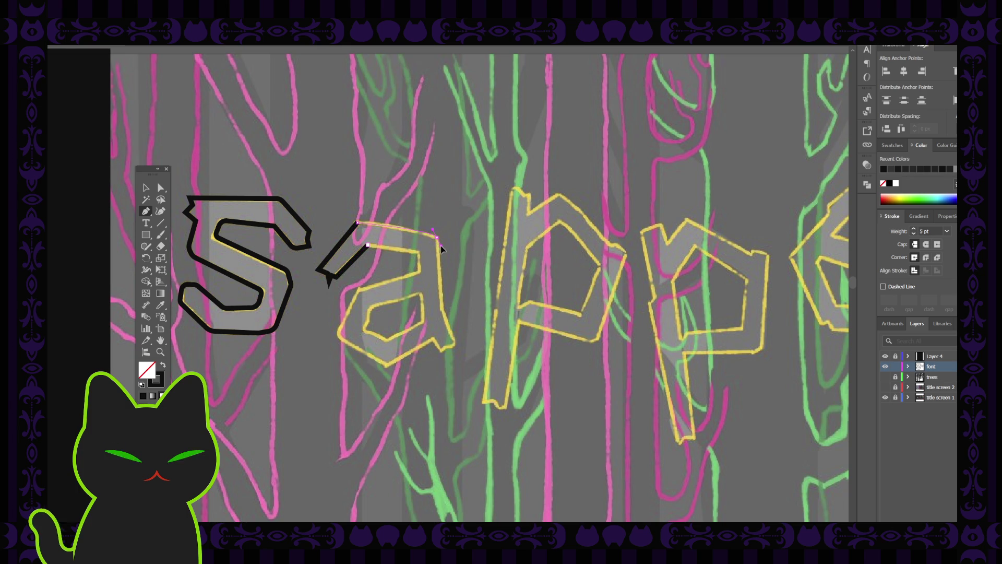
{"action": "left_click", "coordinate": [438, 236]}
{"action": "left_click", "coordinate": [444, 249], "text": "ctrl"}
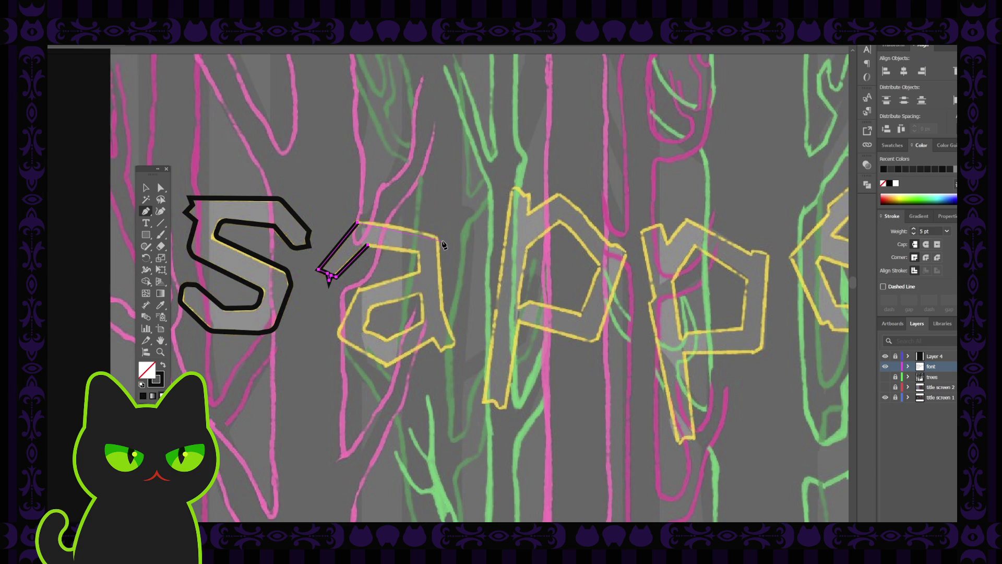
{"action": "left_click", "coordinate": [412, 246], "text": "ctrl"}
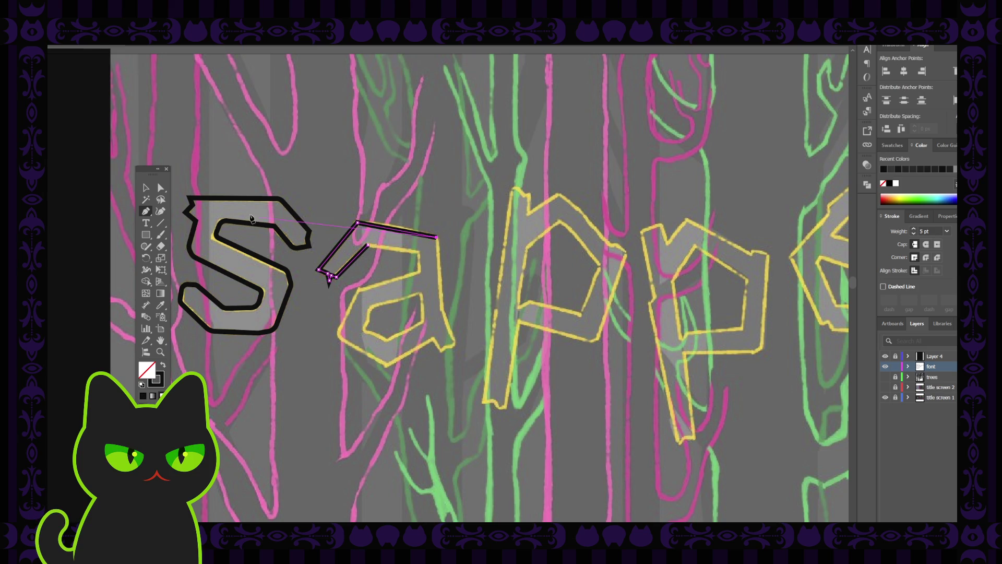
- Inspect the partial a outline's tip anchors with Direct Selection, then zoom back out
{"action": "key", "text": "v"}
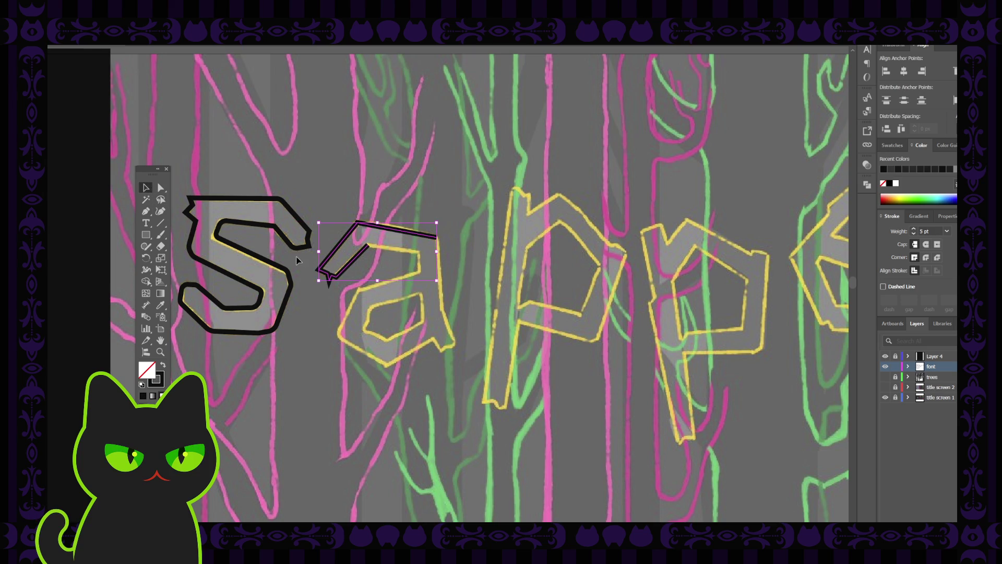
{"action": "left_click", "coordinate": [326, 279]}
{"action": "left_click", "coordinate": [161, 187]}
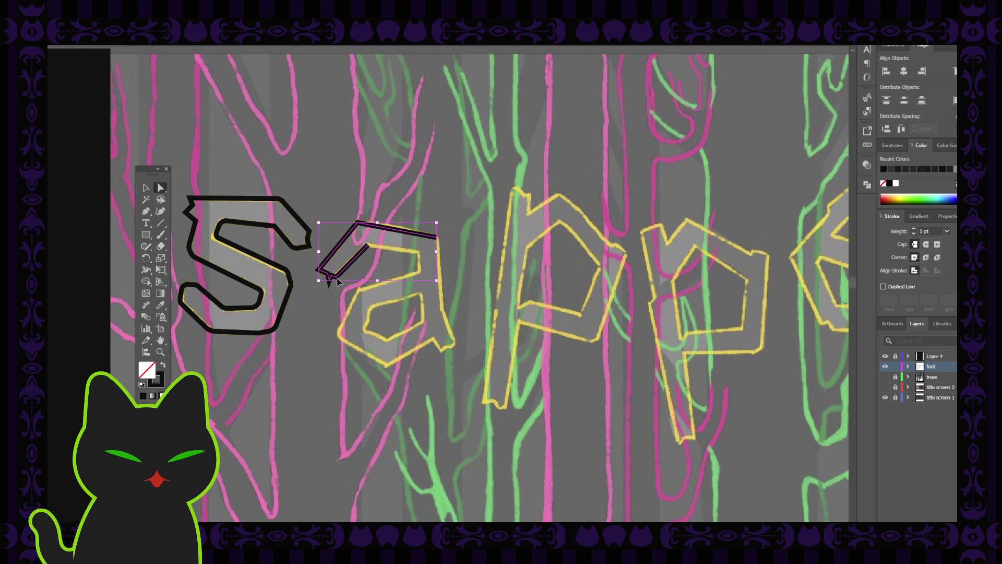
{"action": "key", "text": "ctrl+plus"}
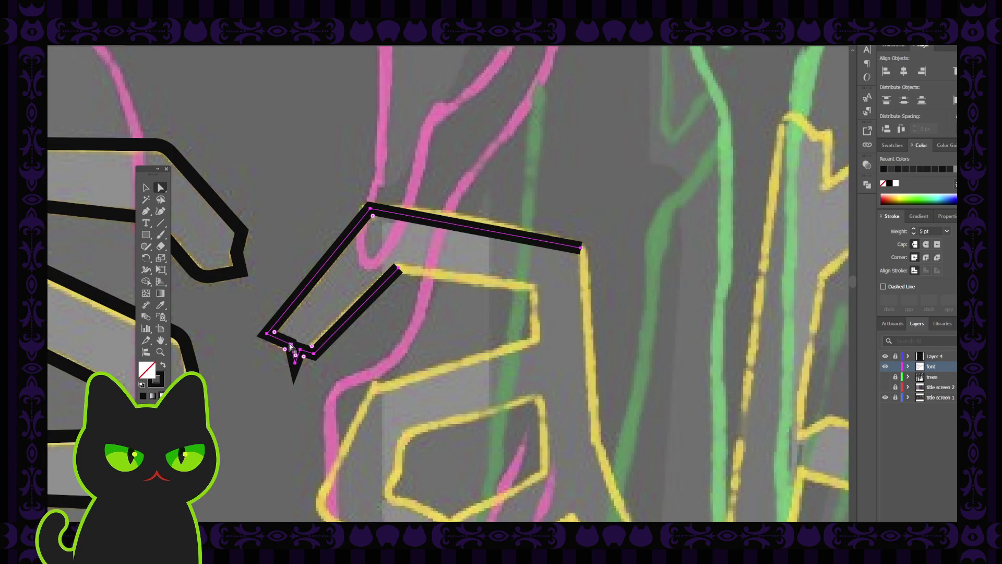
{"action": "left_click", "coordinate": [291, 345]}
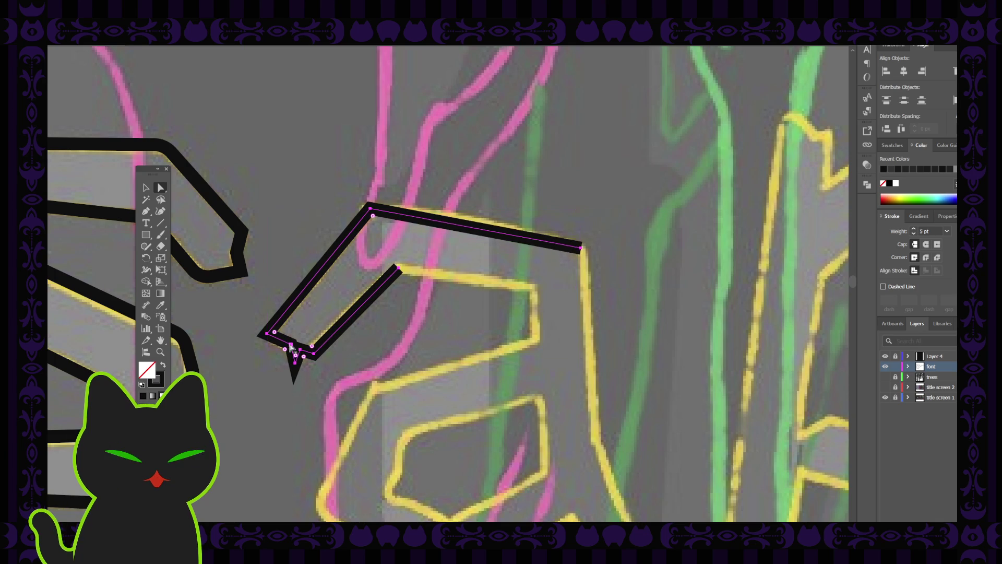
{"action": "left_click", "coordinate": [282, 349]}
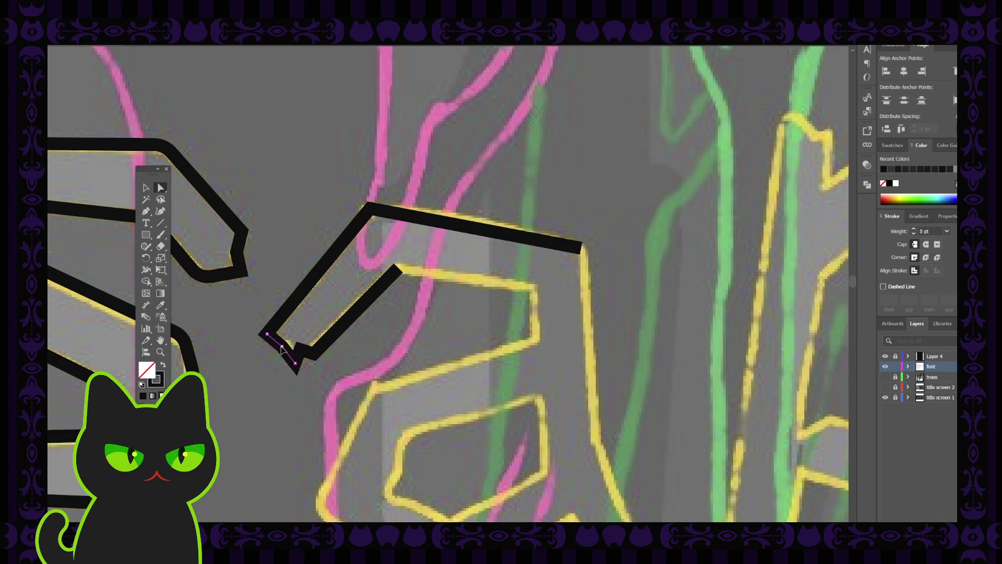
{"action": "left_click", "coordinate": [301, 354]}
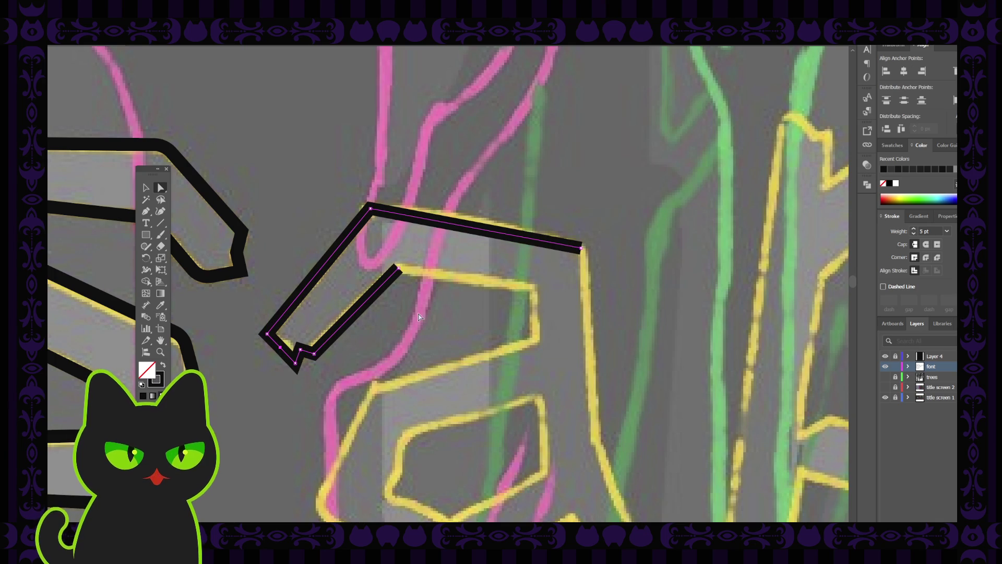
{"action": "left_click", "coordinate": [438, 276]}
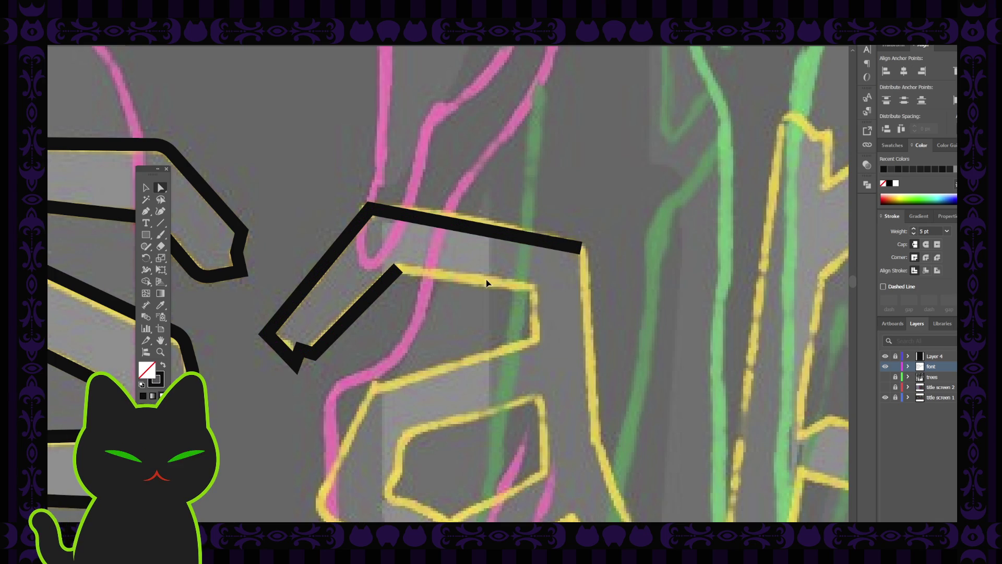
{"action": "key", "text": "ctrl+minus"}
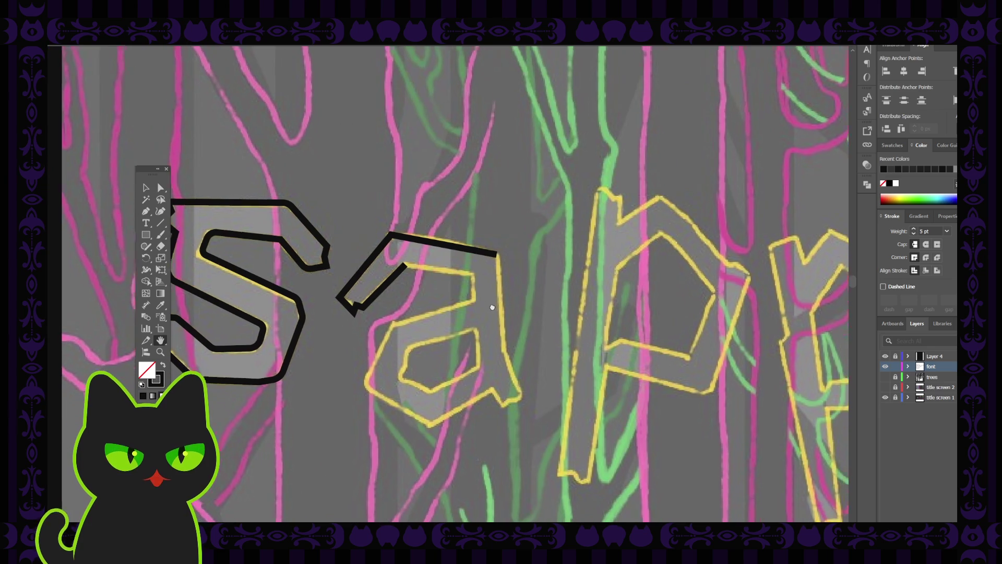
{"action": "left_click_drag", "start_coordinate": [493, 306], "coordinate": [477, 280]}
- Trace the rest of the a's outer outline, including the tail zigzag, and close it
{"action": "key", "text": "p"}
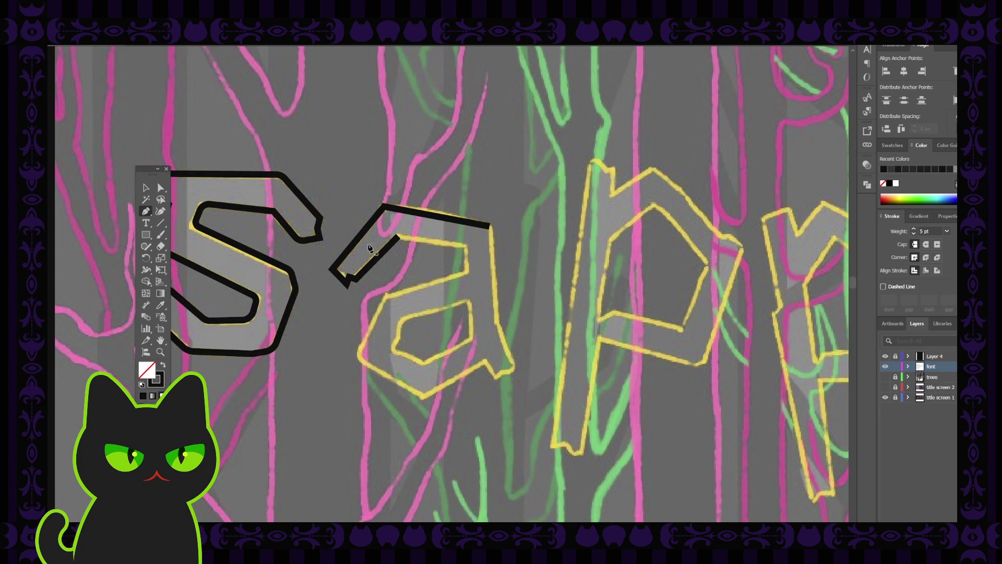
{"action": "left_click", "coordinate": [397, 239]}
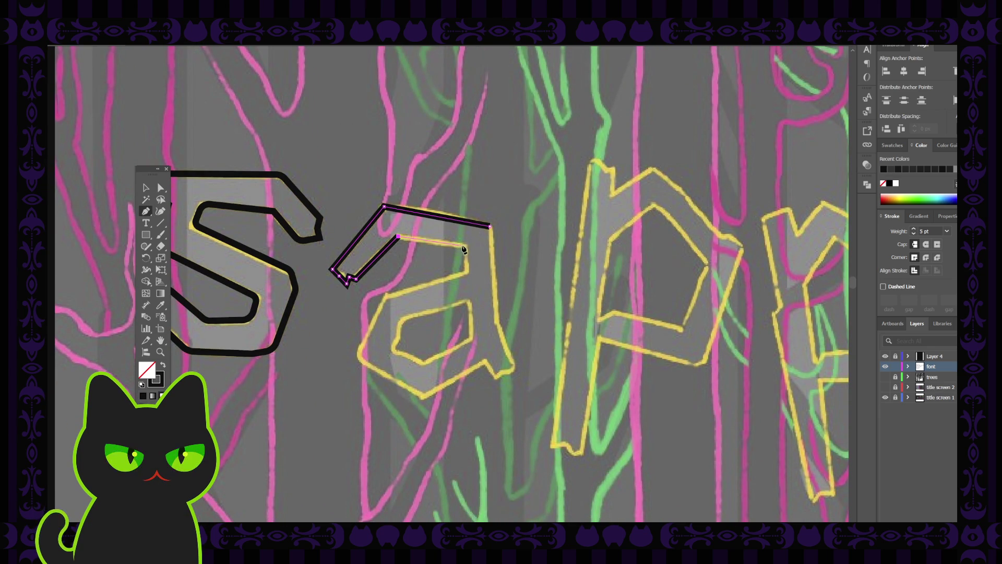
{"action": "left_click", "coordinate": [466, 246]}
{"action": "left_click", "coordinate": [468, 272]}
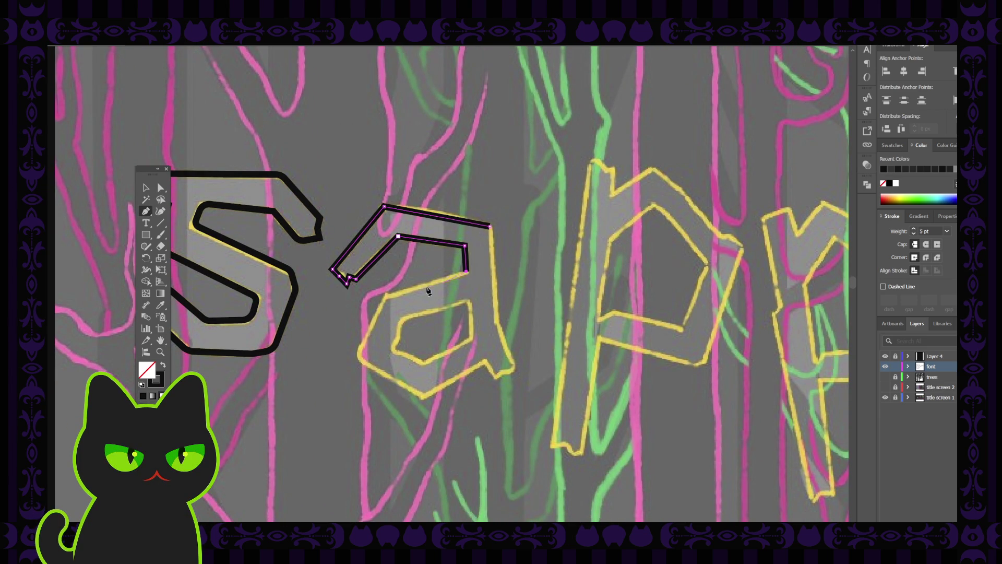
{"action": "left_click", "coordinate": [387, 298]}
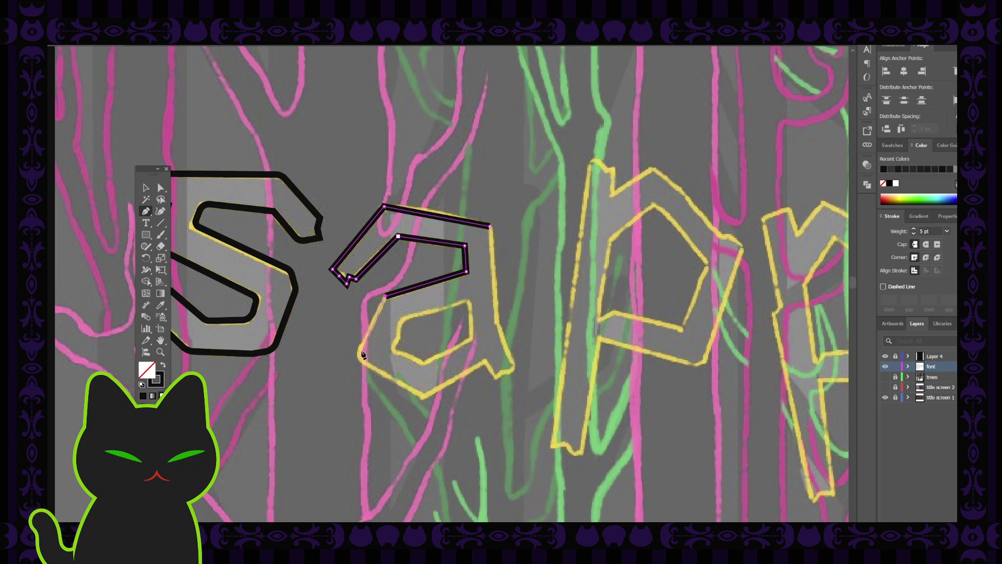
{"action": "left_click", "coordinate": [359, 356]}
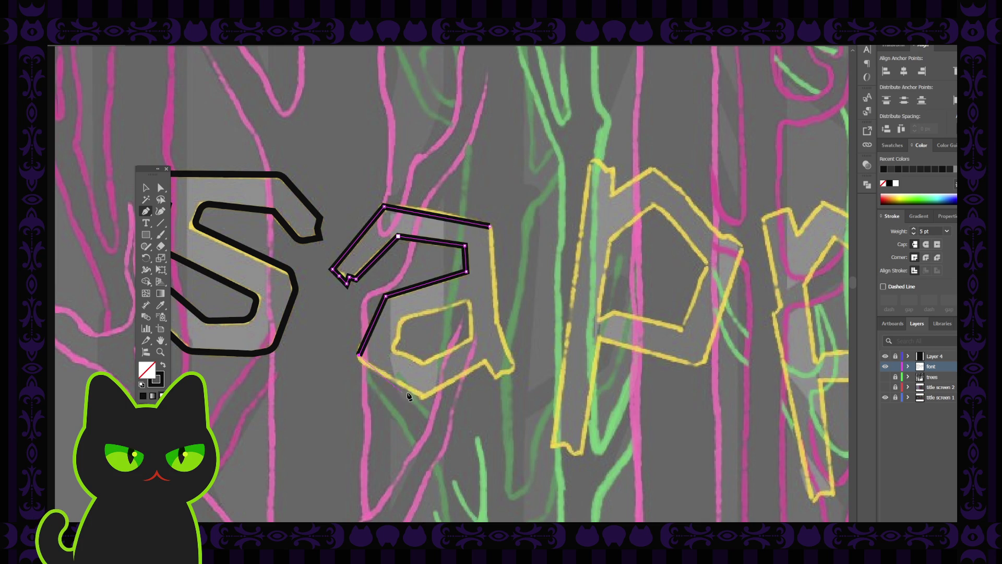
{"action": "left_click", "coordinate": [423, 397]}
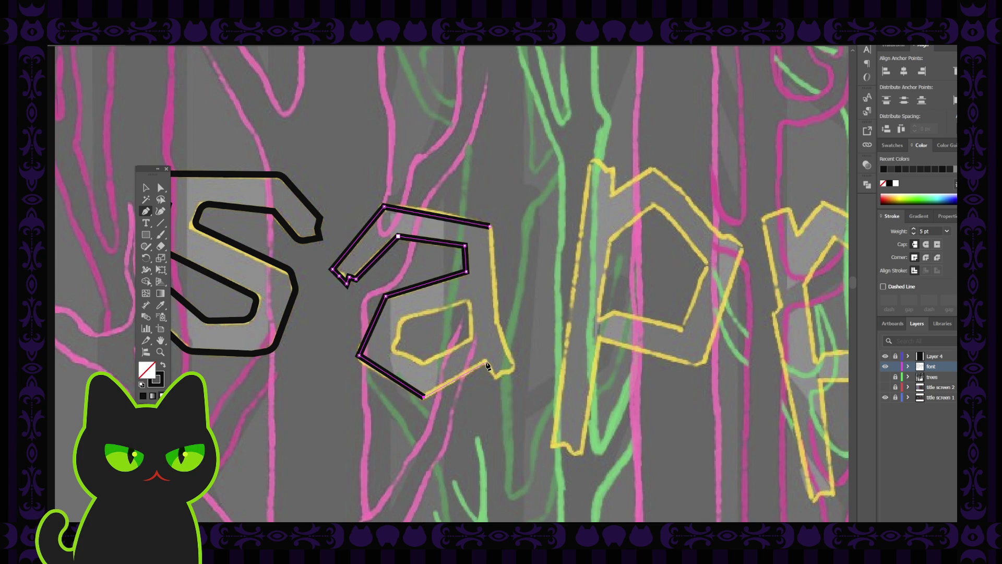
{"action": "left_click", "coordinate": [485, 362]}
{"action": "left_click", "coordinate": [496, 380]}
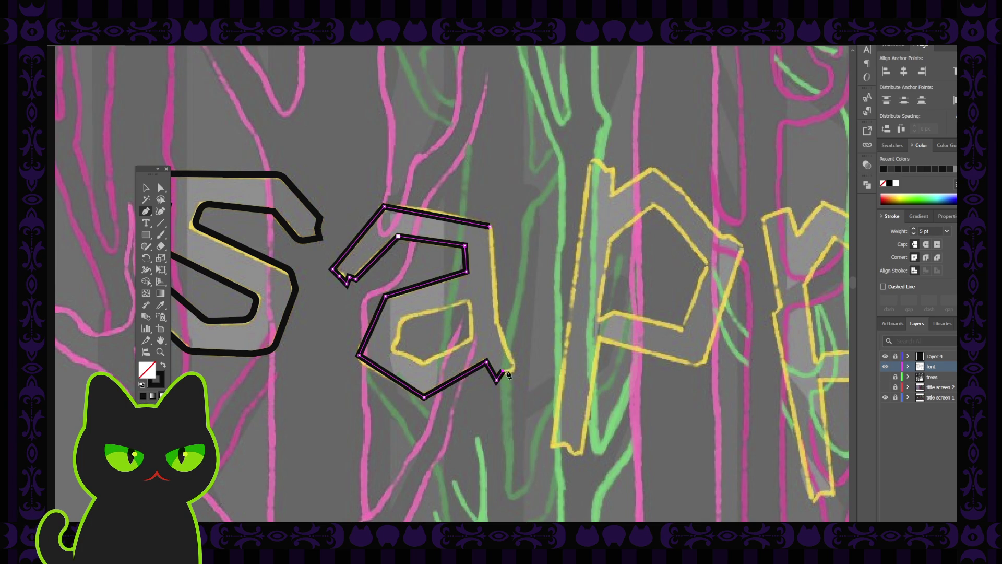
{"action": "left_click", "coordinate": [515, 373]}
{"action": "left_click", "coordinate": [498, 323]}
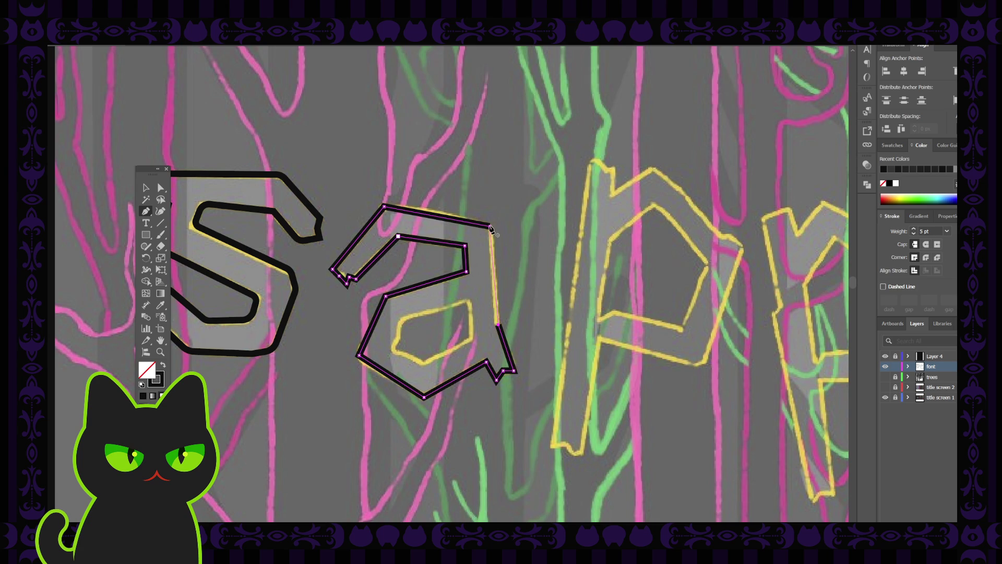
{"action": "left_click", "coordinate": [490, 225]}
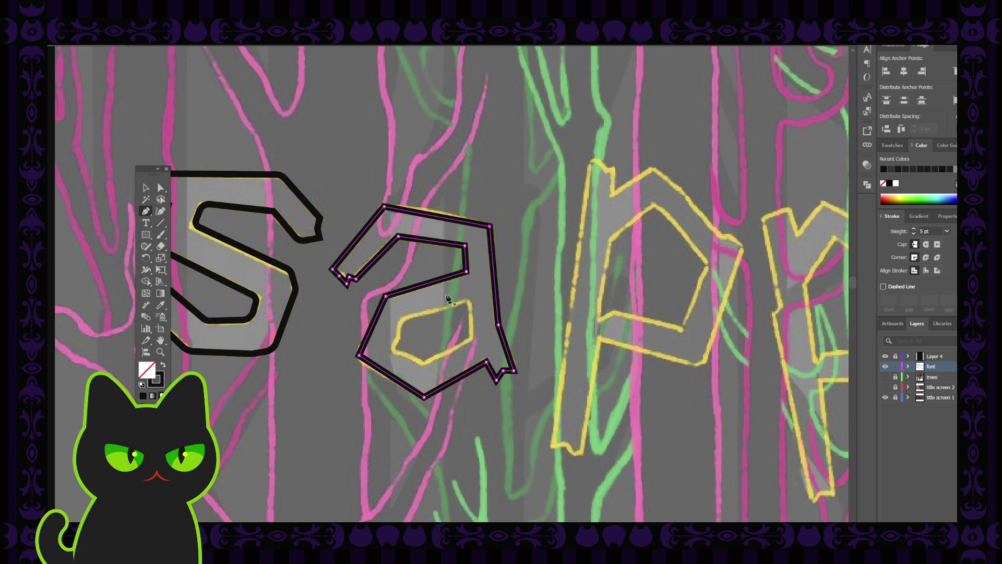
- Trace and close the a's inner counter, deselect it and zoom out to the whole word
{"action": "left_click", "coordinate": [470, 301]}
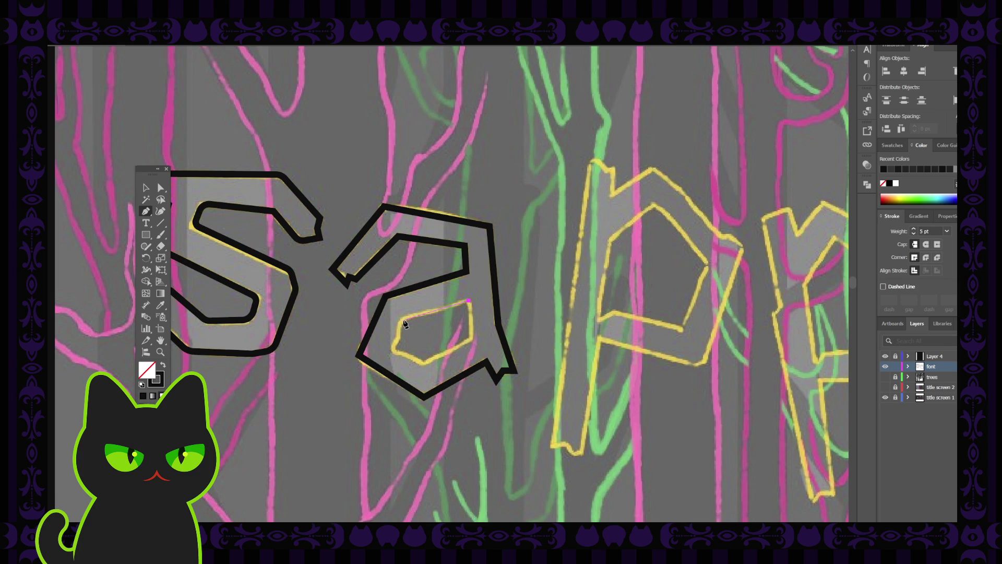
{"action": "left_click", "coordinate": [404, 319]}
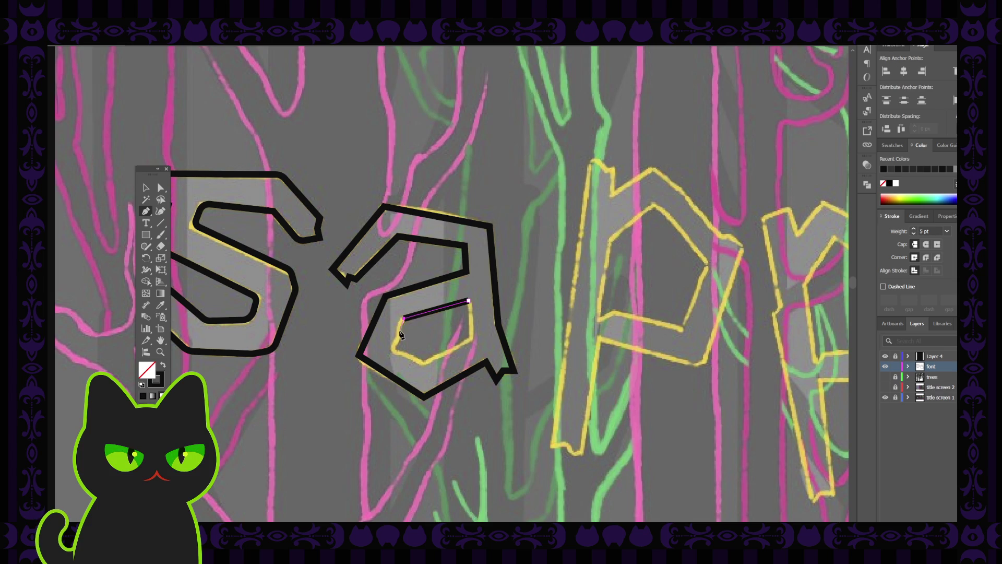
{"action": "left_click", "coordinate": [398, 339]}
{"action": "left_click", "coordinate": [405, 357]}
{"action": "left_click", "coordinate": [421, 364]}
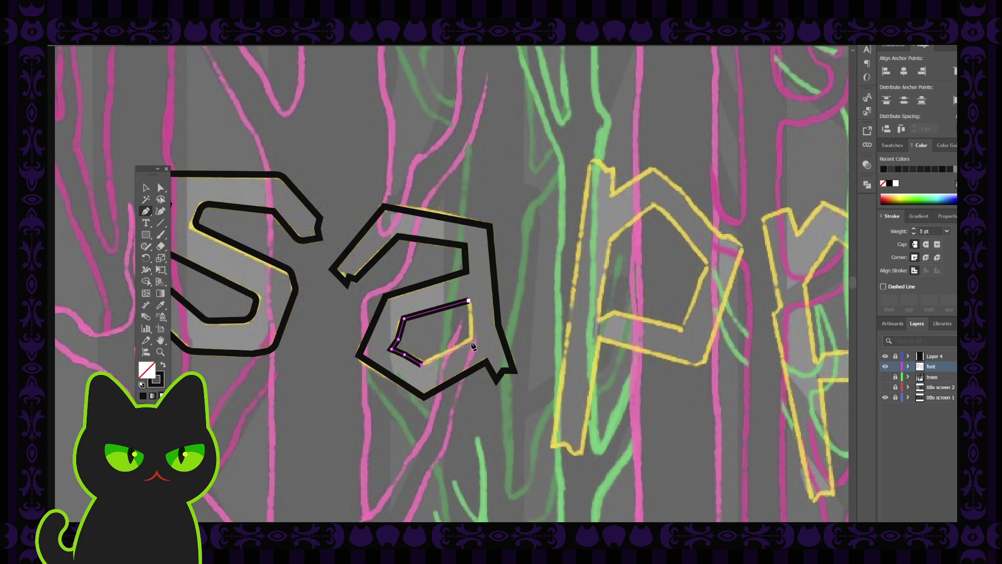
{"action": "left_click", "coordinate": [472, 341]}
{"action": "left_click", "coordinate": [468, 301]}
{"action": "left_click", "coordinate": [146, 188]}
{"action": "left_click", "coordinate": [322, 165]}
{"action": "key", "text": "ctrl+minus"}
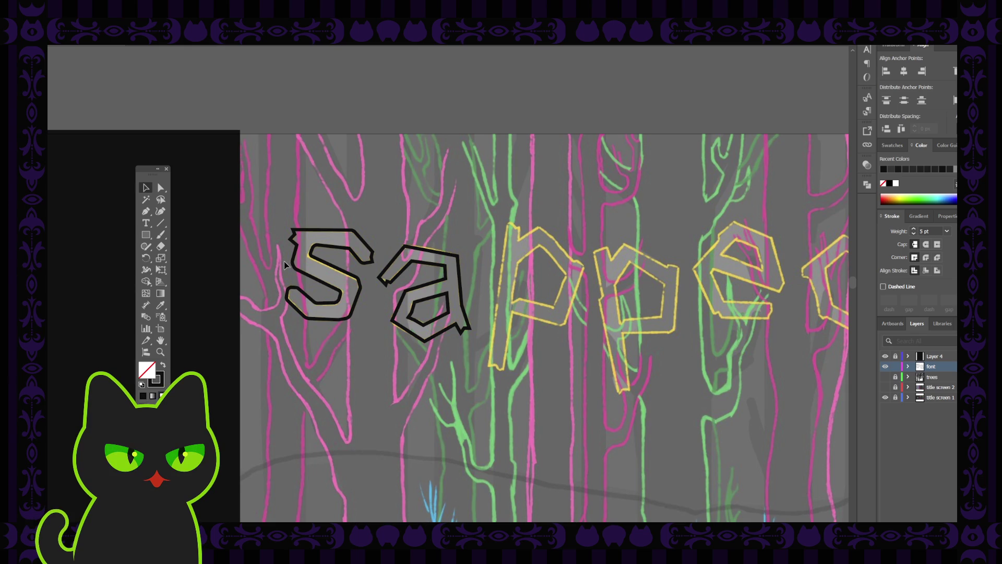
- Undo and redo corner changes on the 'a' outline, reverting it to its earlier shape
{"action": "left_click", "coordinate": [434, 249]}
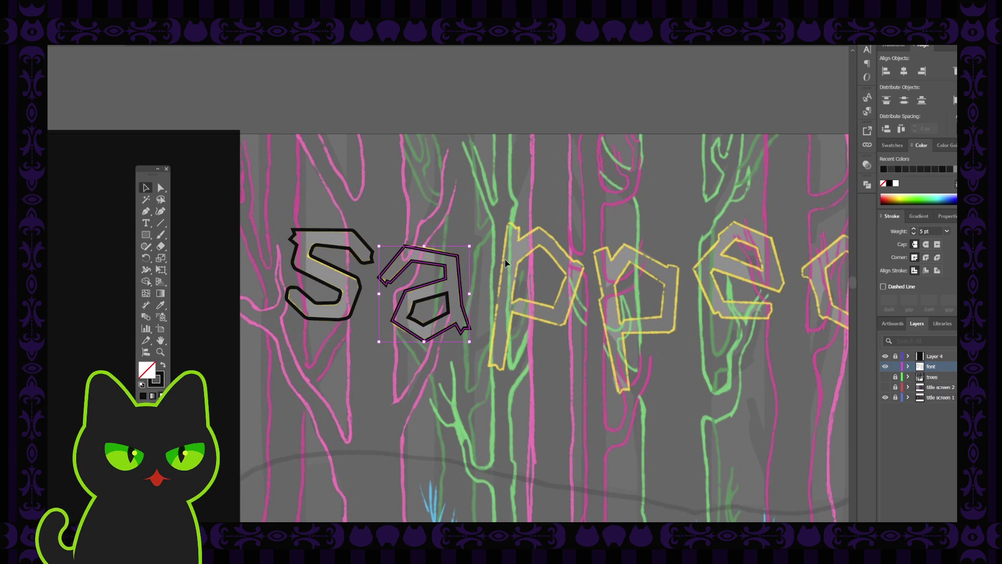
{"action": "key", "text": "ctrl+z"}
{"action": "key", "text": "ctrl+shift+z"}
{"action": "key", "text": "ctrl+z"}
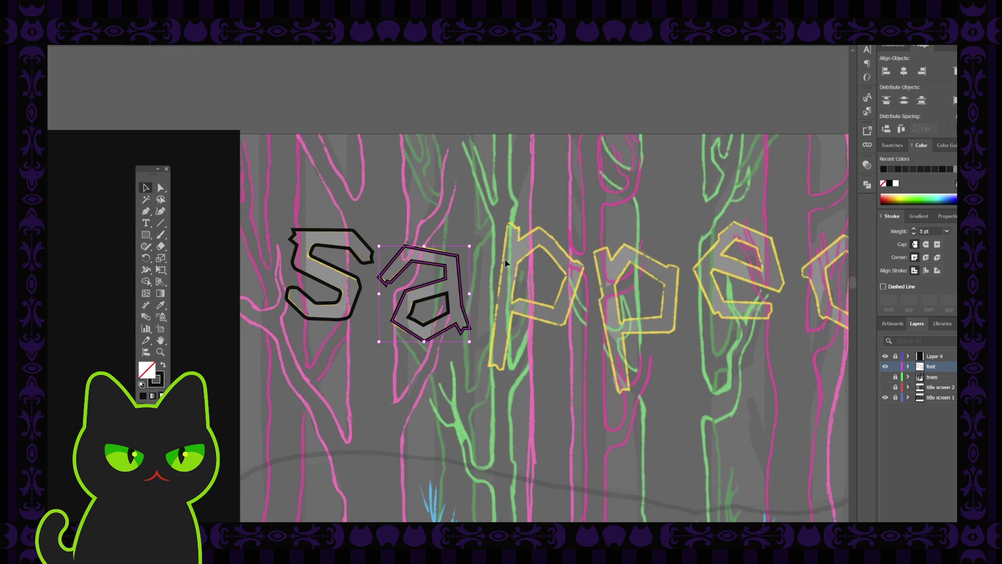
{"action": "key", "text": "ctrl+z"}
{"action": "key", "text": "ctrl+z"}
{"action": "key", "text": "ctrl+z"}
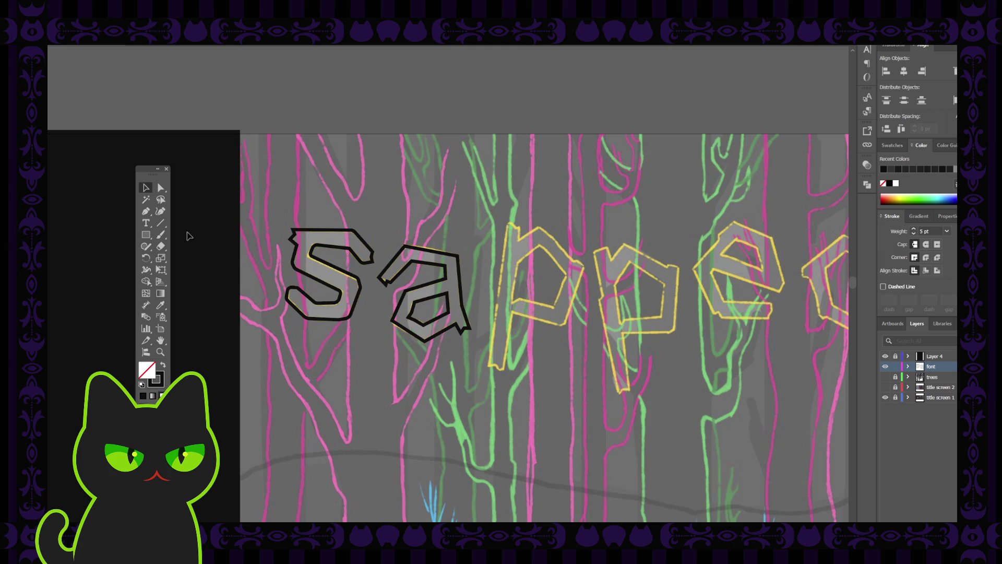
{"action": "left_click", "coordinate": [399, 321]}
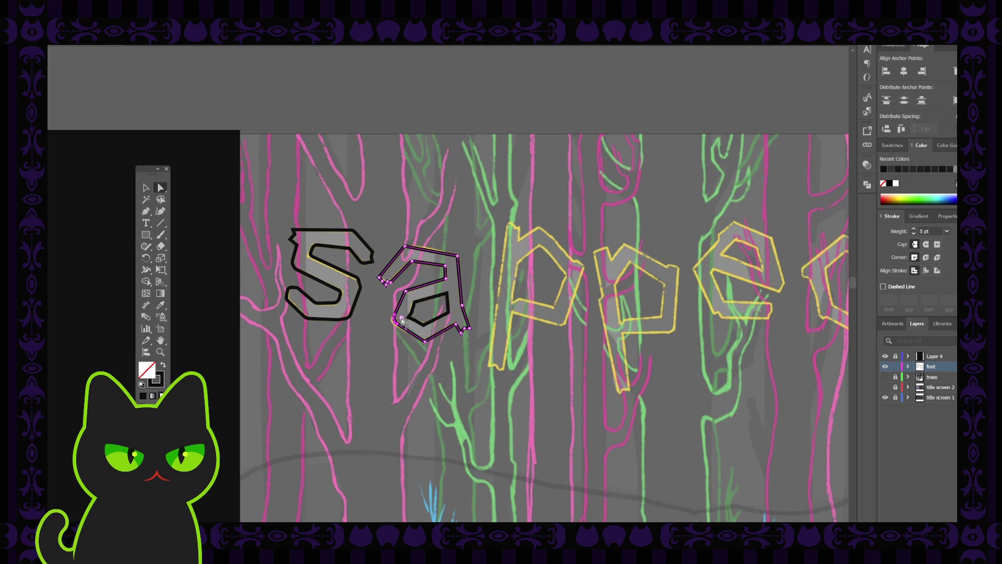
{"action": "left_click", "coordinate": [415, 291]}
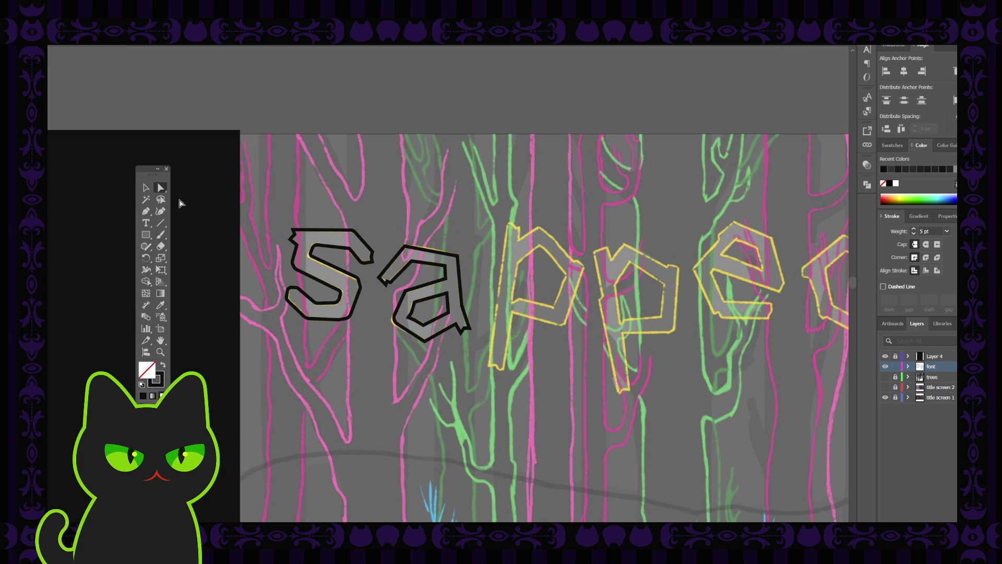
- Select the 's' anchors, round its corners and delete the lower section, leaving the upper hook
{"action": "left_click", "coordinate": [361, 284]}
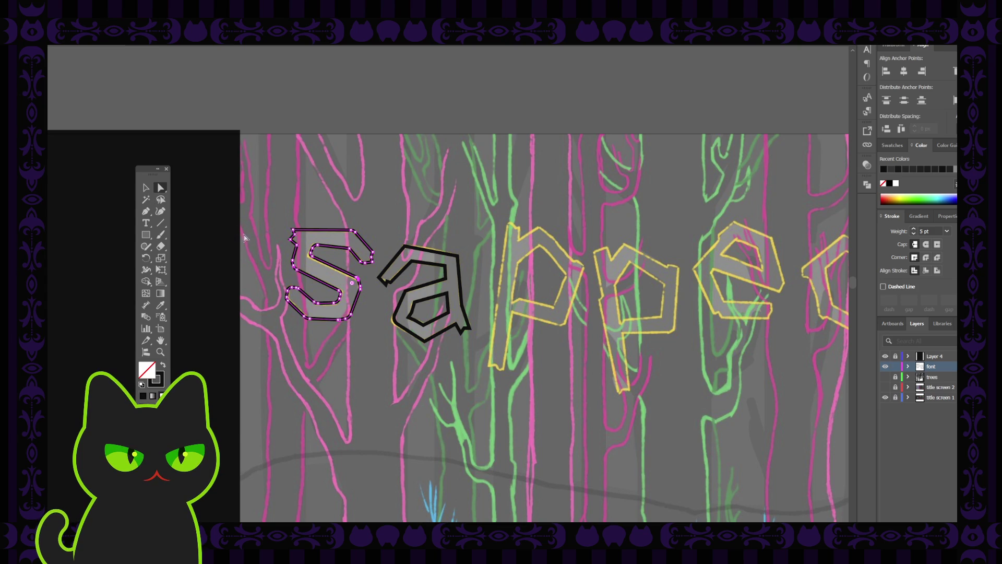
{"action": "left_click", "coordinate": [145, 189]}
{"action": "left_click", "coordinate": [162, 188]}
{"action": "left_click", "coordinate": [304, 278]}
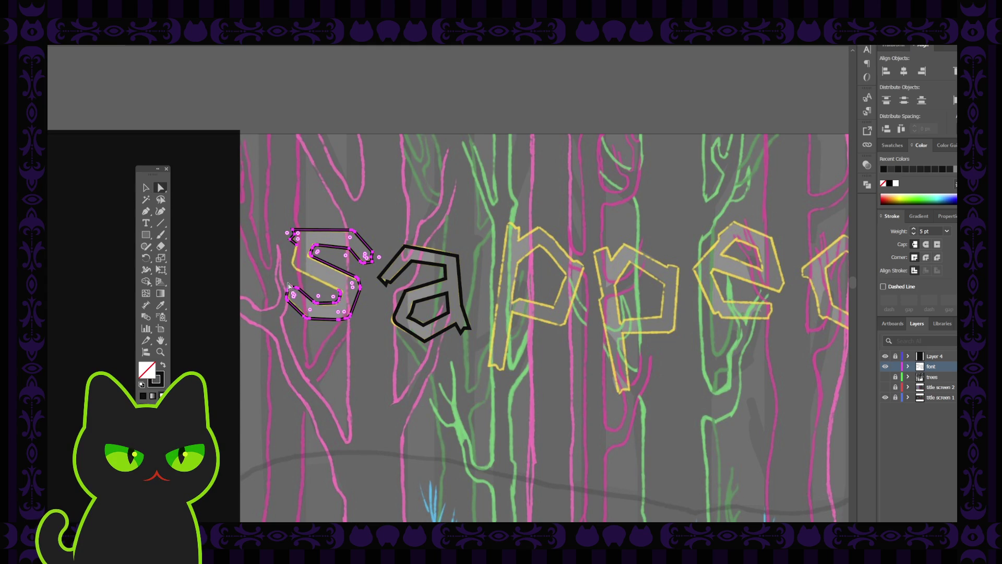
{"action": "mouse_move", "coordinate": [281, 286]}
{"action": "left_mouse_down"}
{"action": "mouse_move", "coordinate": [345, 325]}
{"action": "mouse_move", "coordinate": [354, 319]}
{"action": "left_mouse_up"}
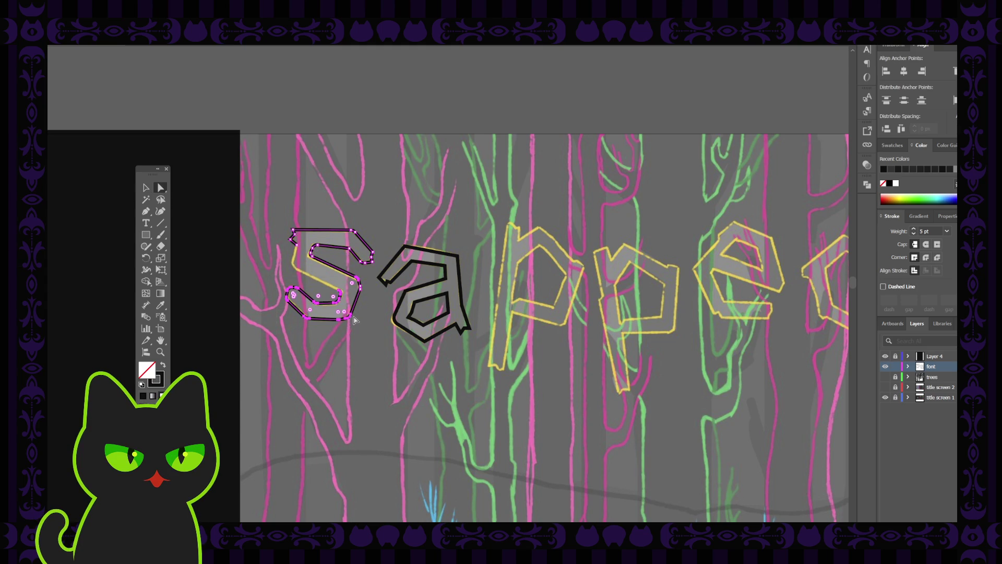
{"action": "key", "text": "Delete"}
{"action": "left_click", "coordinate": [269, 280]}
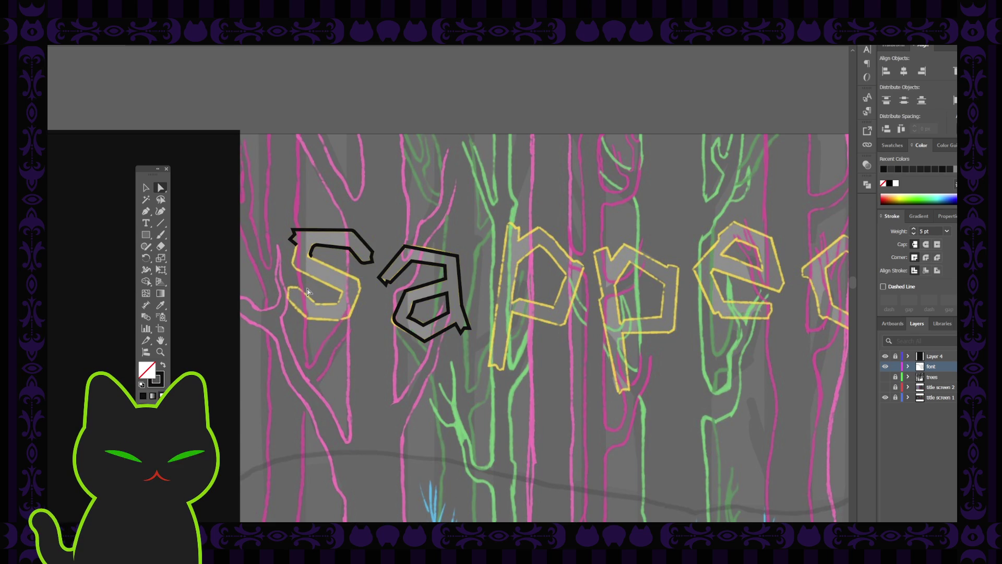
{"action": "key", "text": "ctrl+equal"}
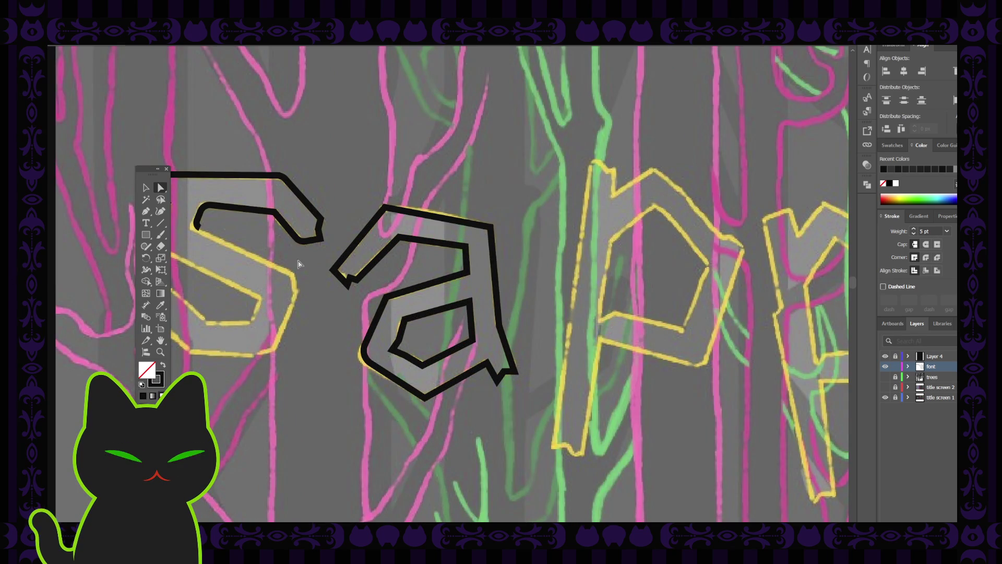
- Continue the open 's' path down its right side, along the bottom and up to the tail tip
{"action": "left_click_drag", "start_coordinate": [188, 248], "coordinate": [299, 256]}
{"action": "left_click", "coordinate": [146, 210]}
{"action": "left_click", "coordinate": [309, 237]}
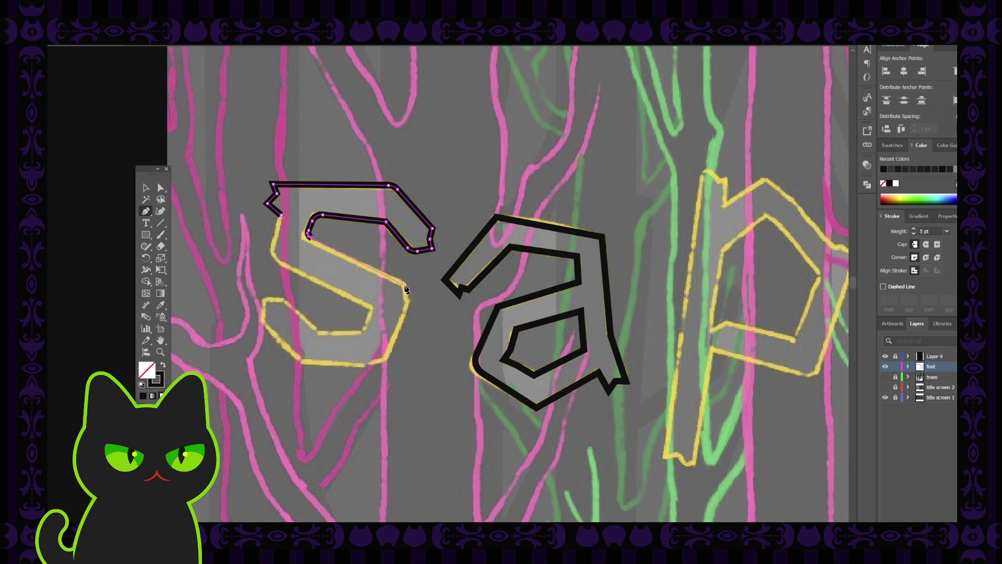
{"action": "left_click", "coordinate": [405, 286]}
{"action": "left_click", "coordinate": [406, 300]}
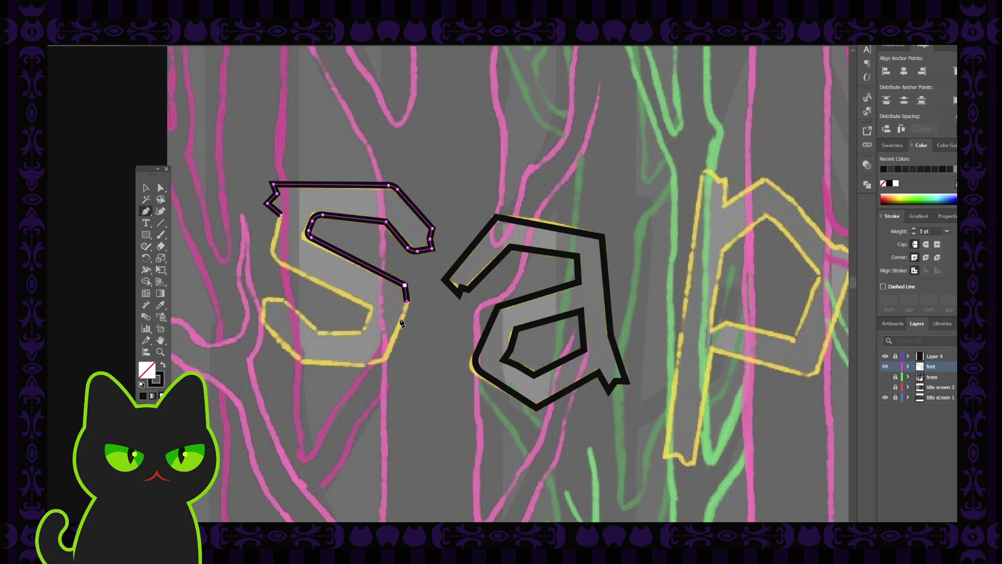
{"action": "left_click", "coordinate": [387, 358]}
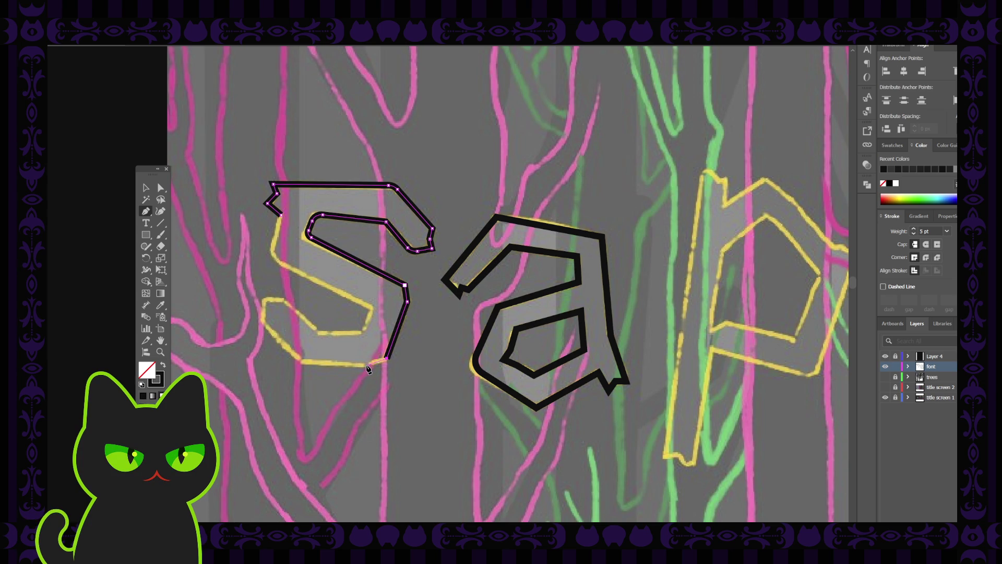
{"action": "left_click", "coordinate": [366, 365]}
{"action": "left_click", "coordinate": [303, 361]}
{"action": "left_click", "coordinate": [264, 324]}
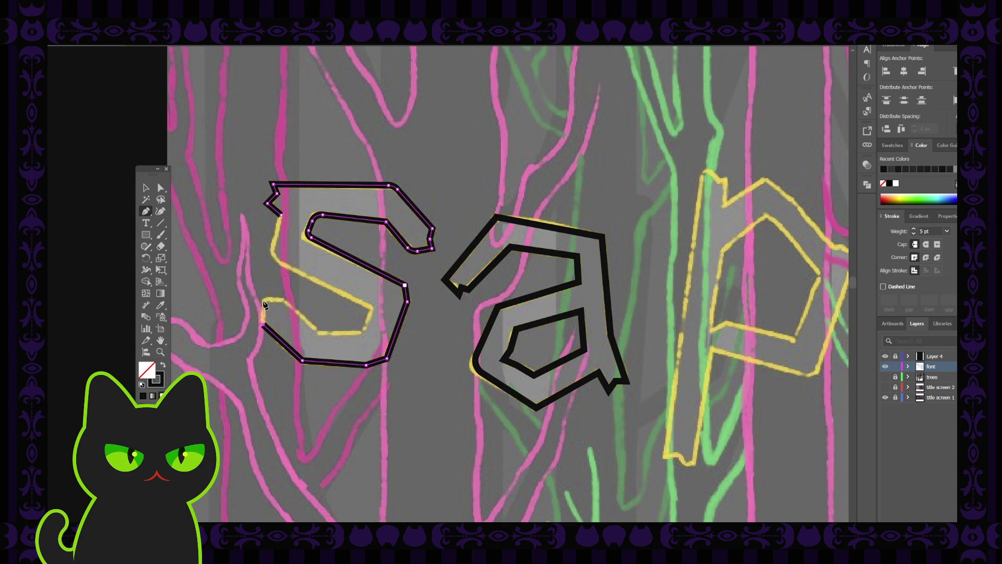
{"action": "left_click", "coordinate": [263, 301]}
- Trace the inner edge back from the tail and close the 's' outline at its start point
{"action": "left_click", "coordinate": [319, 334]}
{"action": "left_click", "coordinate": [362, 335], "text": "ctrl"}
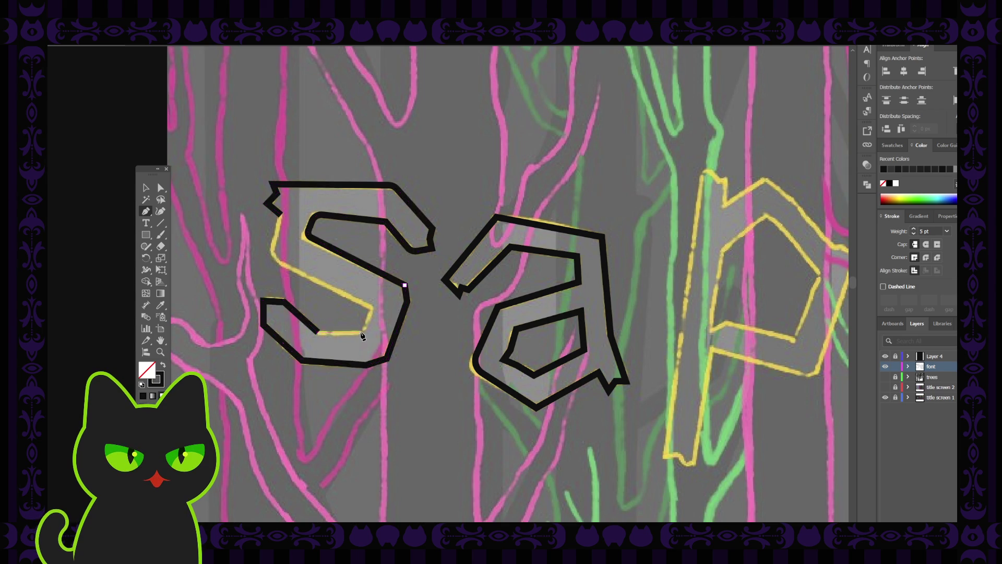
{"action": "left_click", "coordinate": [373, 309]}
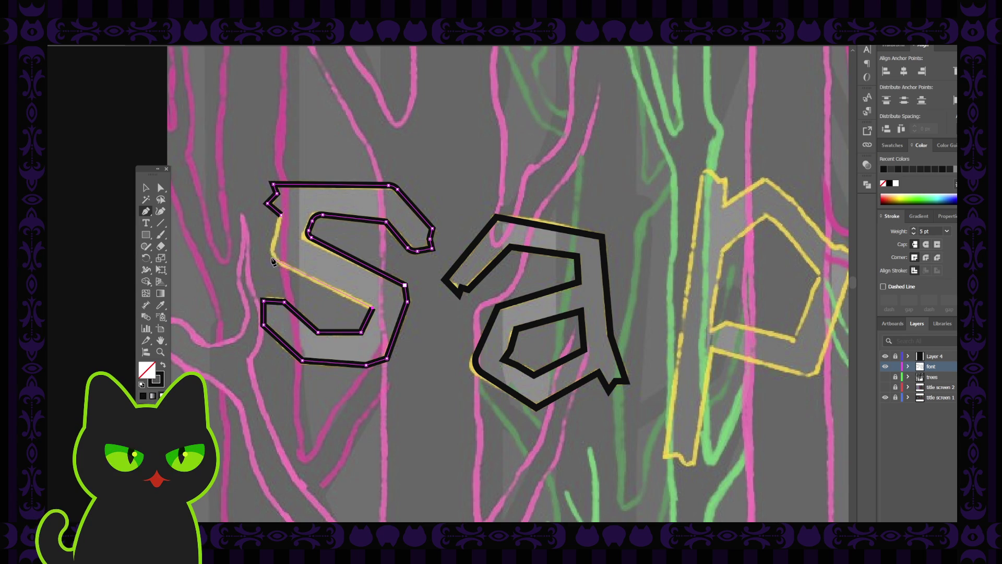
{"action": "left_click", "coordinate": [273, 259]}
{"action": "left_click", "coordinate": [282, 215]}
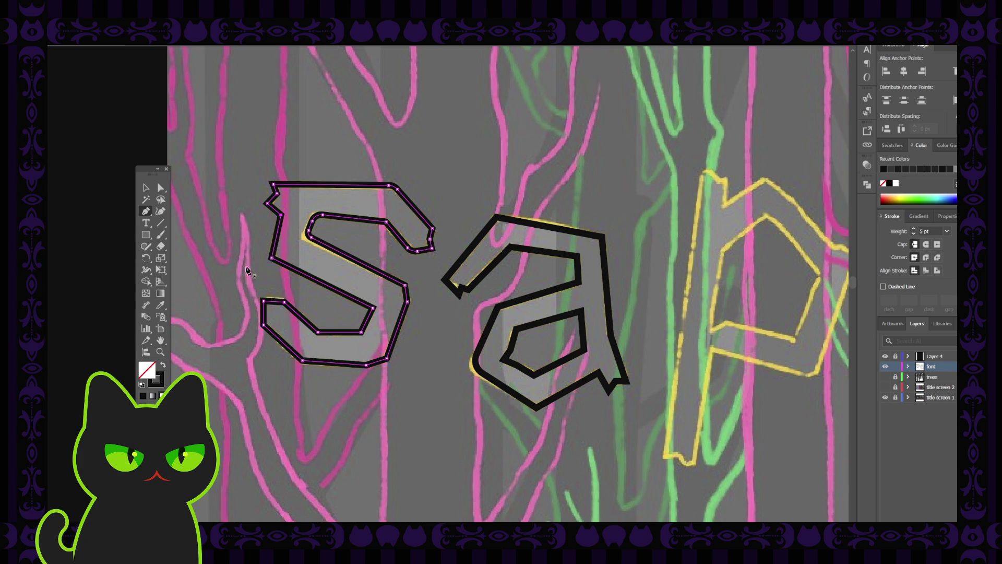
- Round the sharp tail corner of the 's' with its live-corner widget, then reselect the letter
{"action": "left_click", "coordinate": [160, 187]}
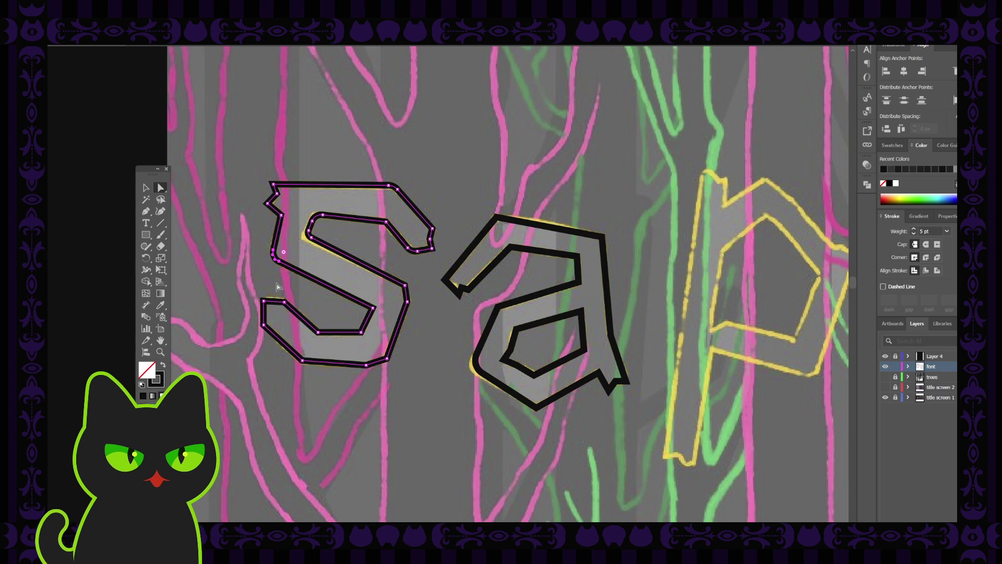
{"action": "left_click", "coordinate": [267, 303]}
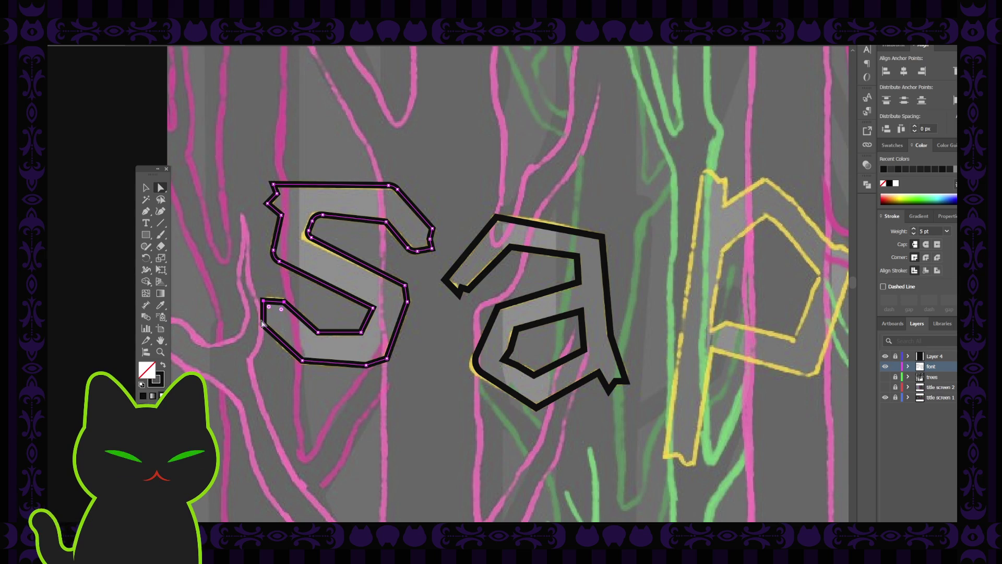
{"action": "left_click_drag", "start_coordinate": [270, 311], "coordinate": [272, 312]}
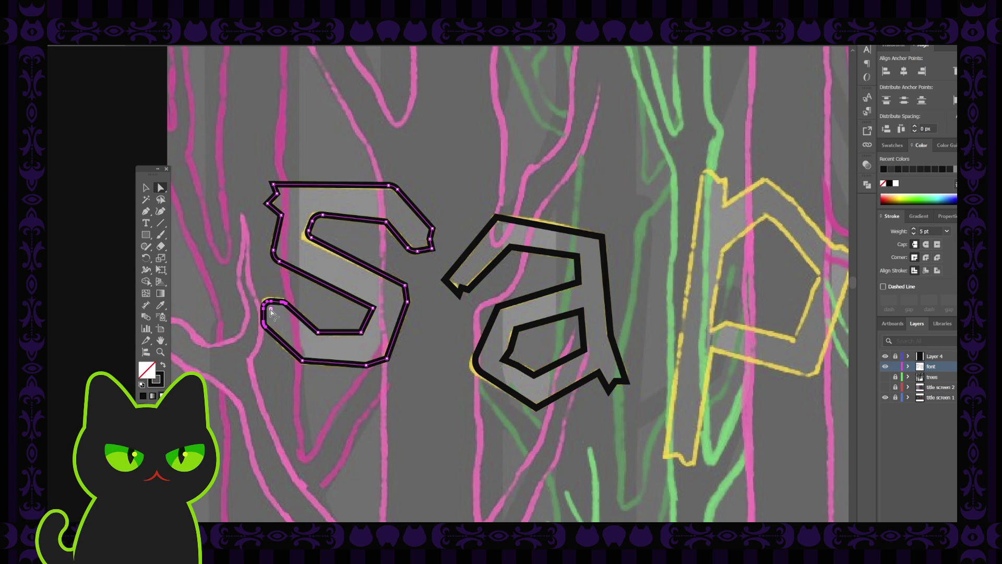
{"action": "left_click", "coordinate": [271, 360]}
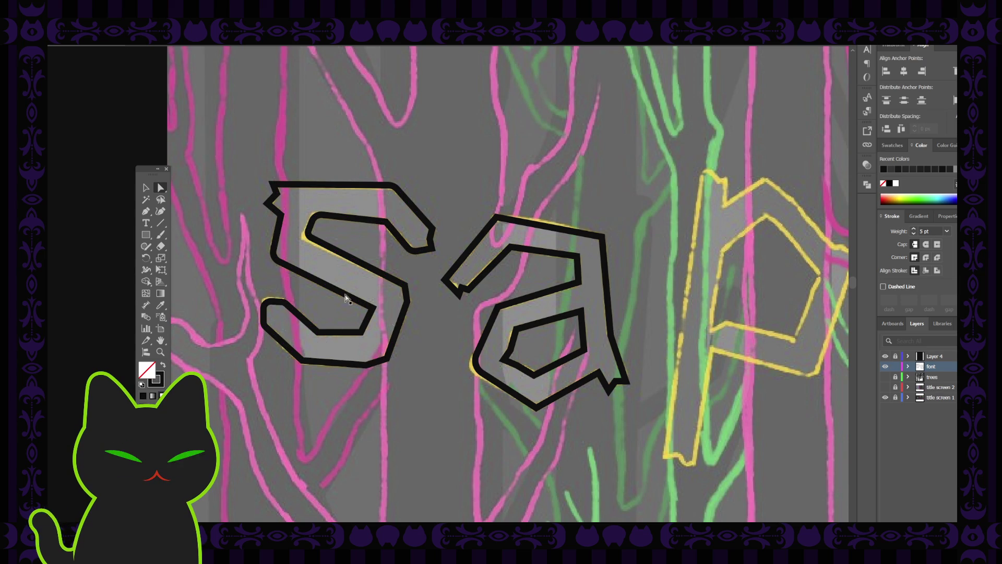
{"action": "left_click", "coordinate": [145, 187]}
- Nudge the 's' and undo each move so it stays over its yellow sketch, checking a point in between
{"action": "left_click_drag", "start_coordinate": [294, 267], "coordinate": [302, 218]}
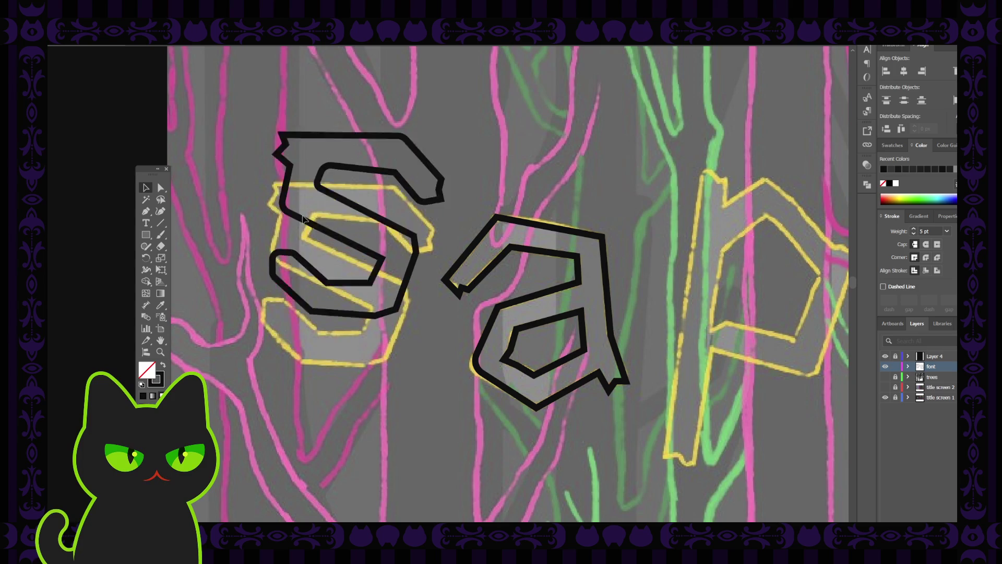
{"action": "key", "text": "ctrl+z"}
{"action": "left_click", "coordinate": [161, 187]}
{"action": "left_click", "coordinate": [319, 332]}
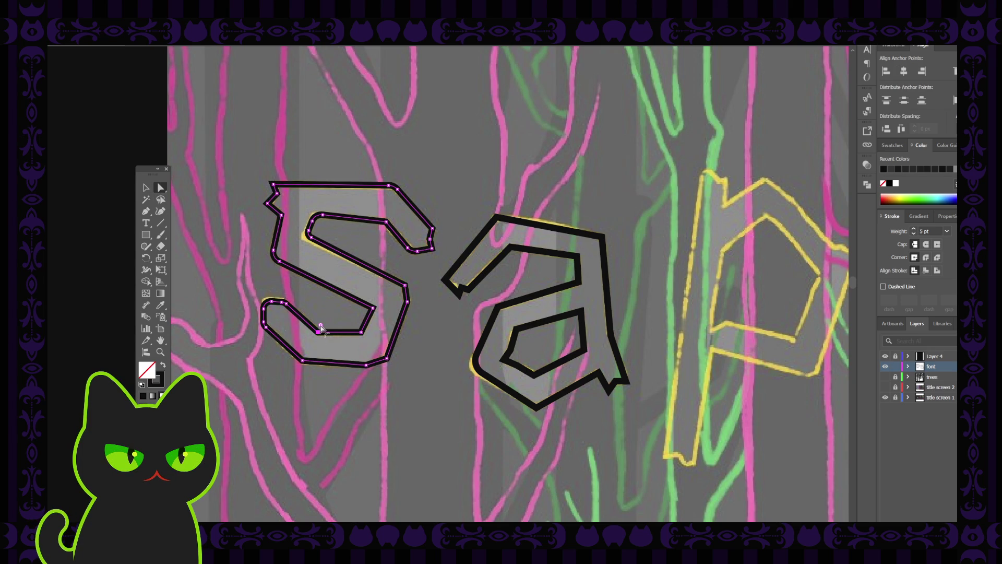
{"action": "left_click", "coordinate": [321, 325]}
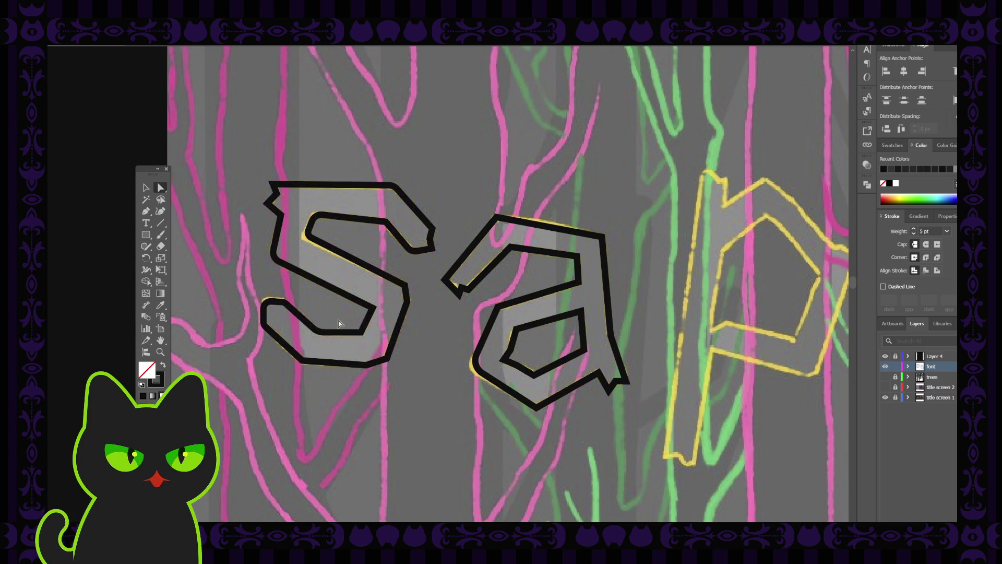
{"action": "left_click", "coordinate": [146, 188]}
{"action": "left_click_drag", "start_coordinate": [291, 275], "coordinate": [233, 199]}
{"action": "key", "text": "ctrl+z"}
- Inspect the 's' anchor points, try shifting it left and undo to keep it on the sketch
{"action": "left_click", "coordinate": [263, 277]}
{"action": "key", "text": "a"}
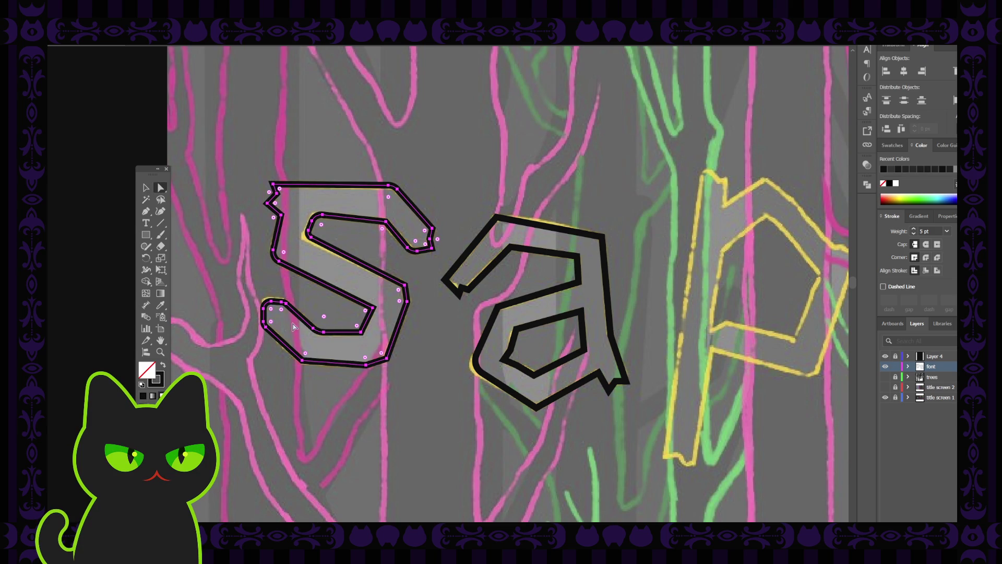
{"action": "left_click", "coordinate": [365, 339]}
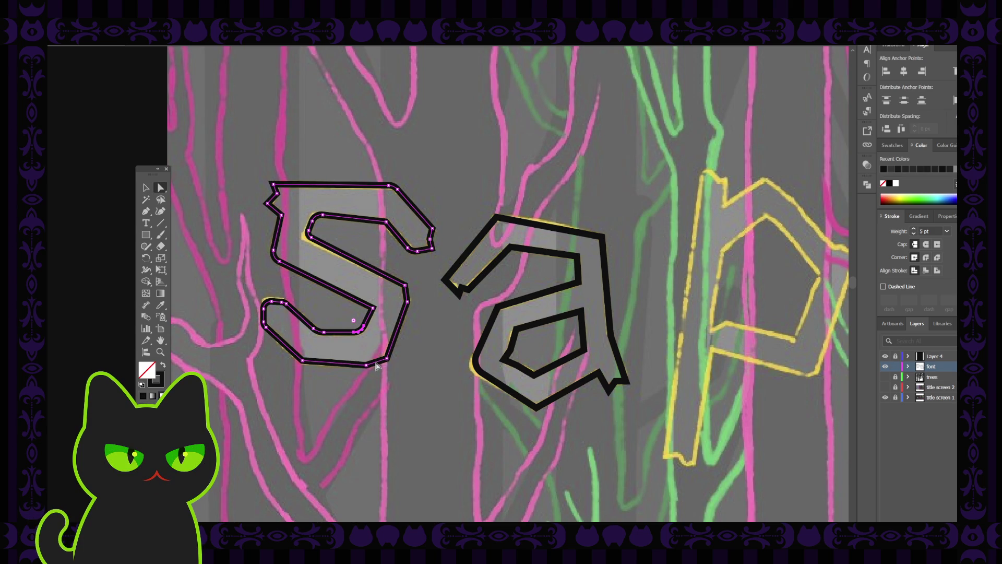
{"action": "left_click", "coordinate": [145, 188]}
{"action": "left_click", "coordinate": [267, 285]}
{"action": "left_click", "coordinate": [271, 292]}
{"action": "left_click_drag", "start_coordinate": [304, 322], "coordinate": [242, 314]}
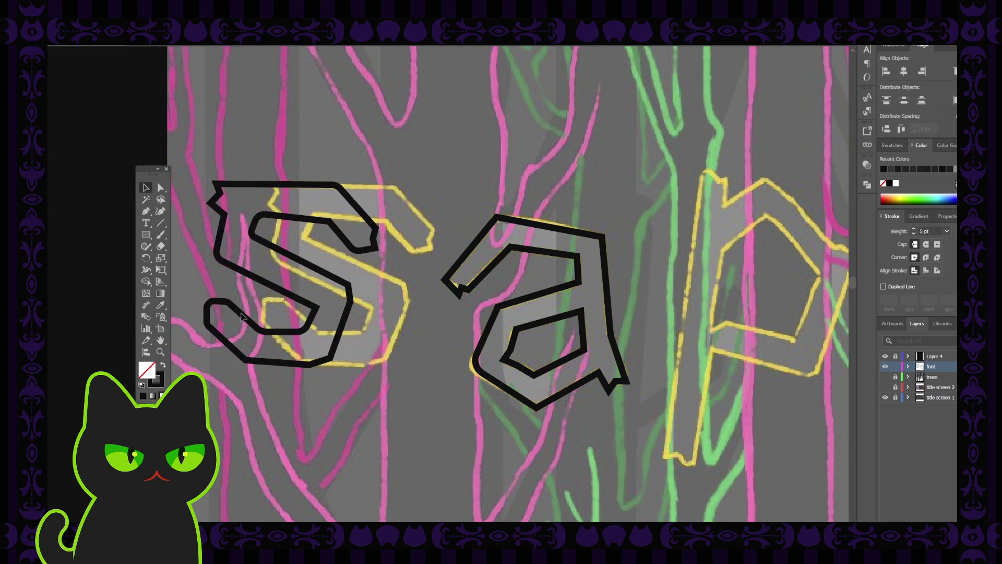
{"action": "key", "text": "ctrl+z"}
{"action": "left_click", "coordinate": [253, 257]}
- Select a single anchor on the 's' outline with Direct Selection and zoom out to the word
{"action": "key", "text": "a"}
{"action": "left_click", "coordinate": [387, 360]}
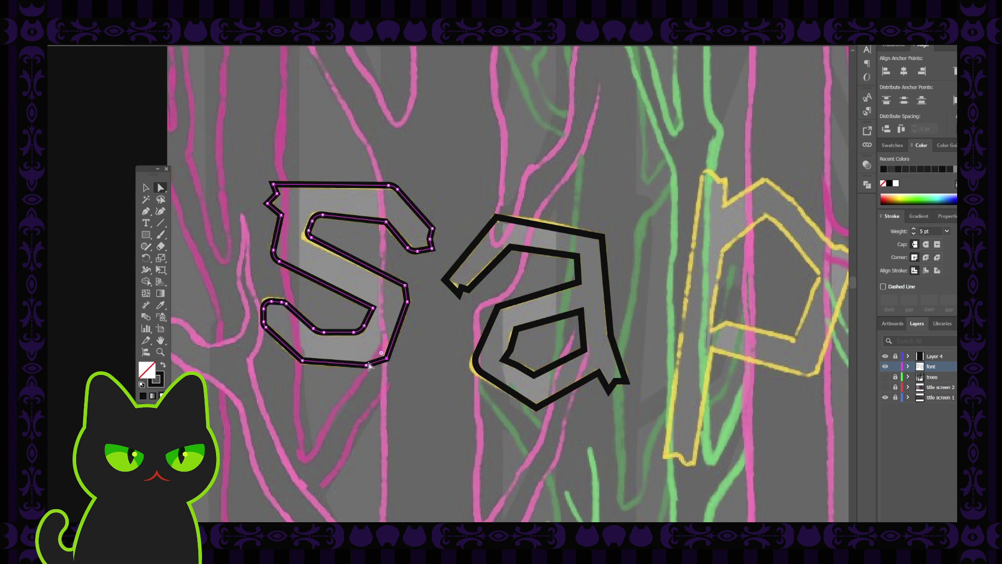
{"action": "left_click", "coordinate": [405, 299]}
{"action": "key", "text": "ctrl+minus"}
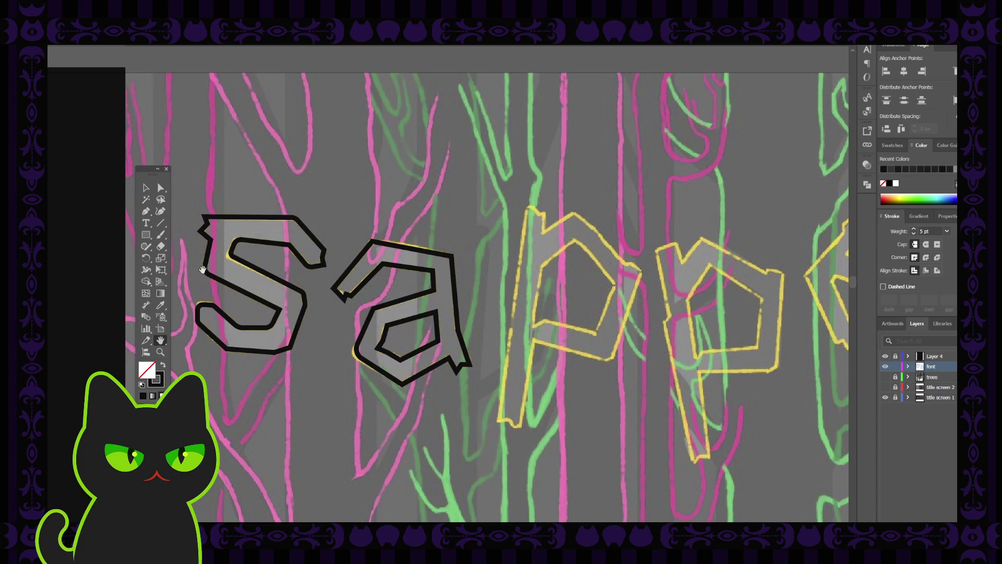
- Drag the black 'a' outline onto its yellow sketch and undo an accidental move of its counter
{"action": "key", "text": "v"}
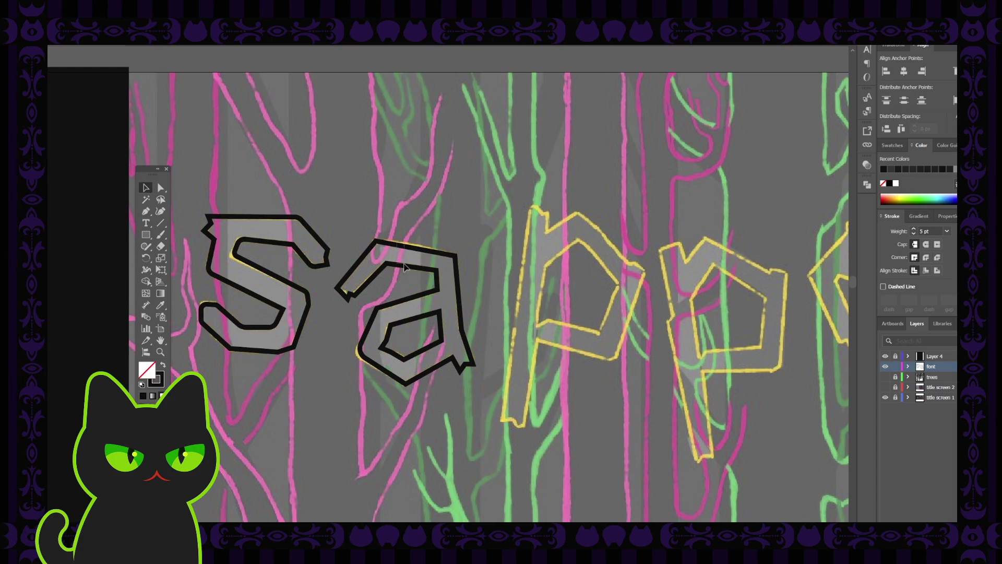
{"action": "mouse_move", "coordinate": [405, 266]}
{"action": "left_mouse_down"}
{"action": "mouse_move", "coordinate": [344, 326]}
{"action": "mouse_move", "coordinate": [406, 257]}
{"action": "mouse_move", "coordinate": [411, 271]}
{"action": "left_mouse_up"}
{"action": "left_click", "coordinate": [336, 270]}
{"action": "left_click", "coordinate": [421, 325]}
{"action": "left_click", "coordinate": [461, 289]}
{"action": "left_click_drag", "start_coordinate": [431, 312], "coordinate": [337, 335]}
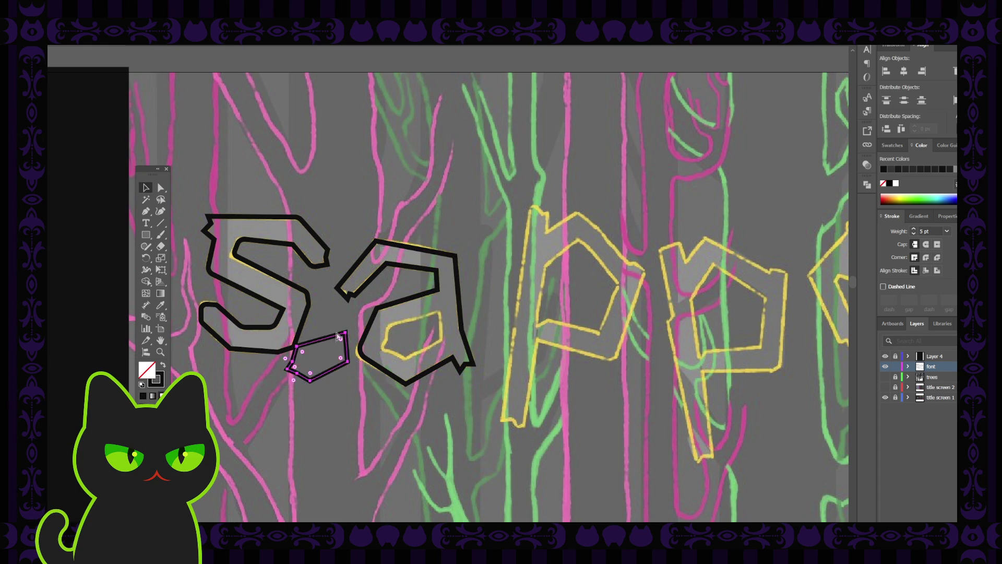
{"action": "key", "text": "ctrl+z"}
- Adjust the lower-left and top-right anchors of the 'a' counter to follow the sketch
{"action": "key", "text": "a"}
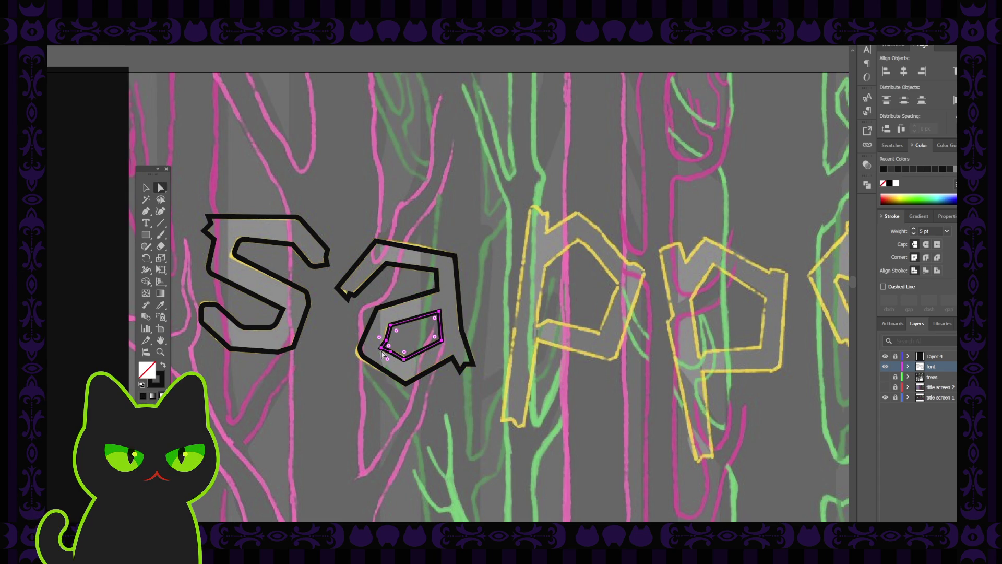
{"action": "left_click", "coordinate": [385, 346]}
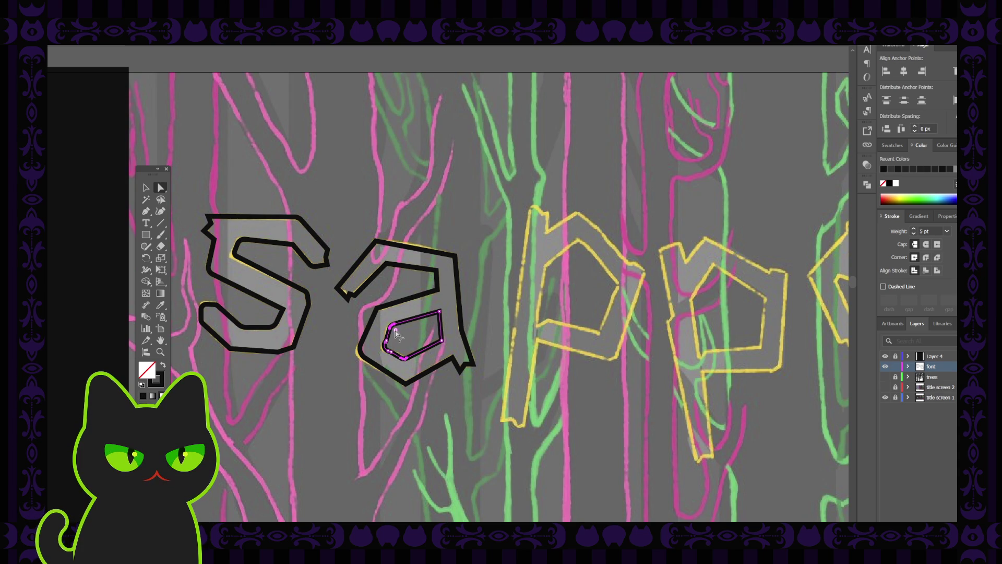
{"action": "left_click", "coordinate": [439, 315]}
{"action": "left_click", "coordinate": [497, 358]}
- Pan to the first 'p' and trace its stem and bowl bottom with the Pen tool
{"action": "left_click_drag", "start_coordinate": [530, 295], "coordinate": [448, 307]}
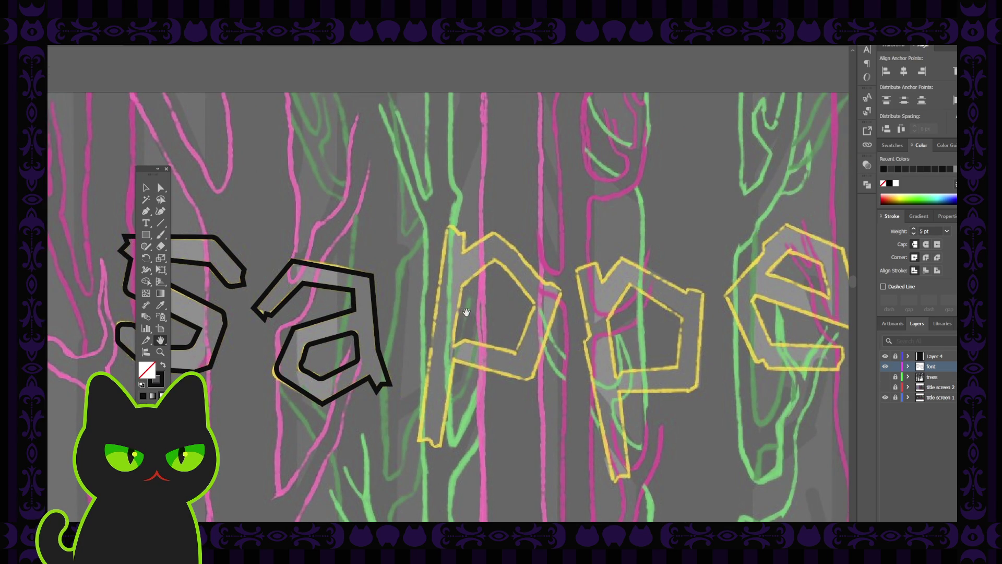
{"action": "left_click_drag", "start_coordinate": [498, 307], "coordinate": [437, 296]}
{"action": "key", "text": "p"}
{"action": "left_click", "coordinate": [394, 224]}
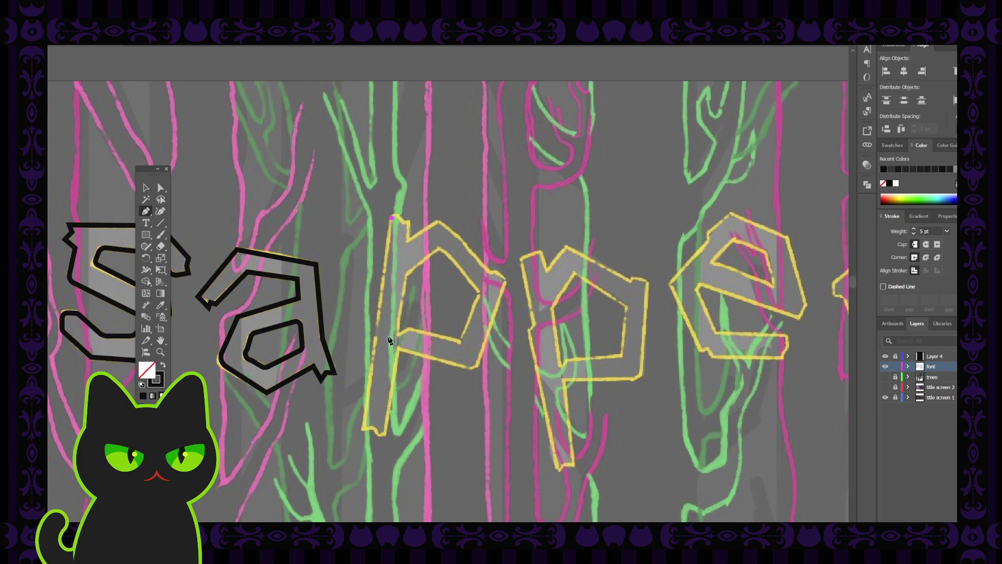
{"action": "left_click", "coordinate": [364, 430]}
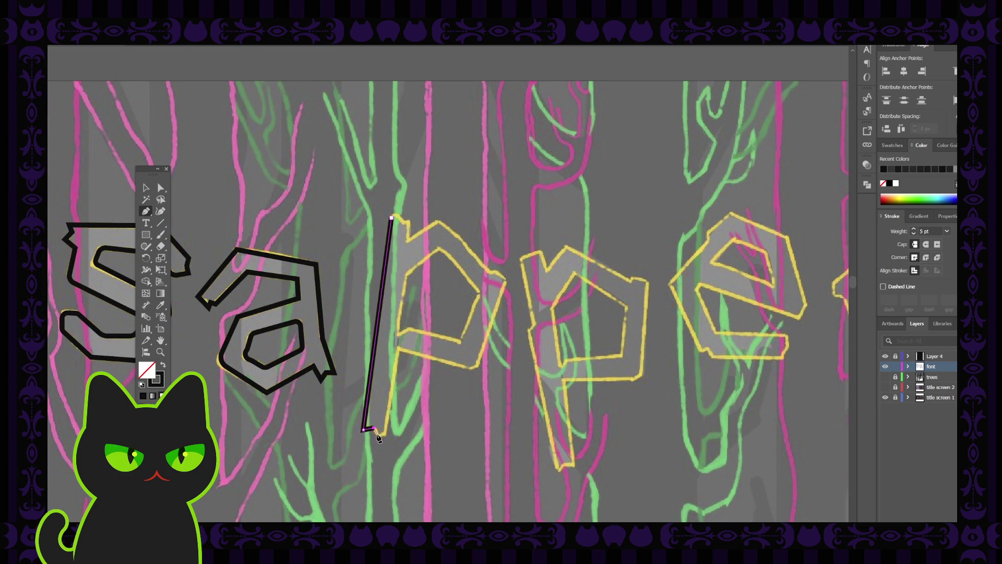
{"action": "left_click", "coordinate": [398, 350]}
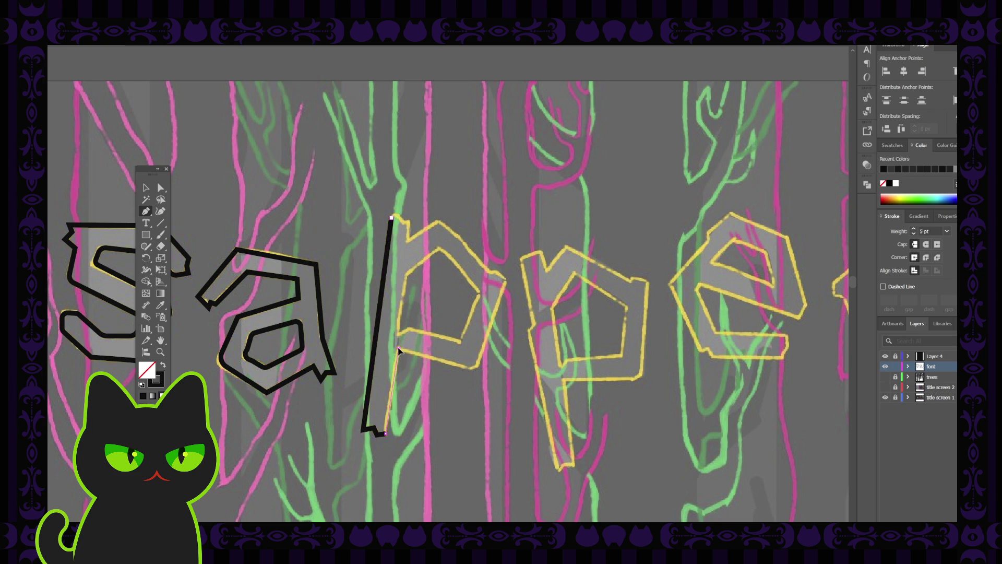
{"action": "left_click", "coordinate": [475, 370]}
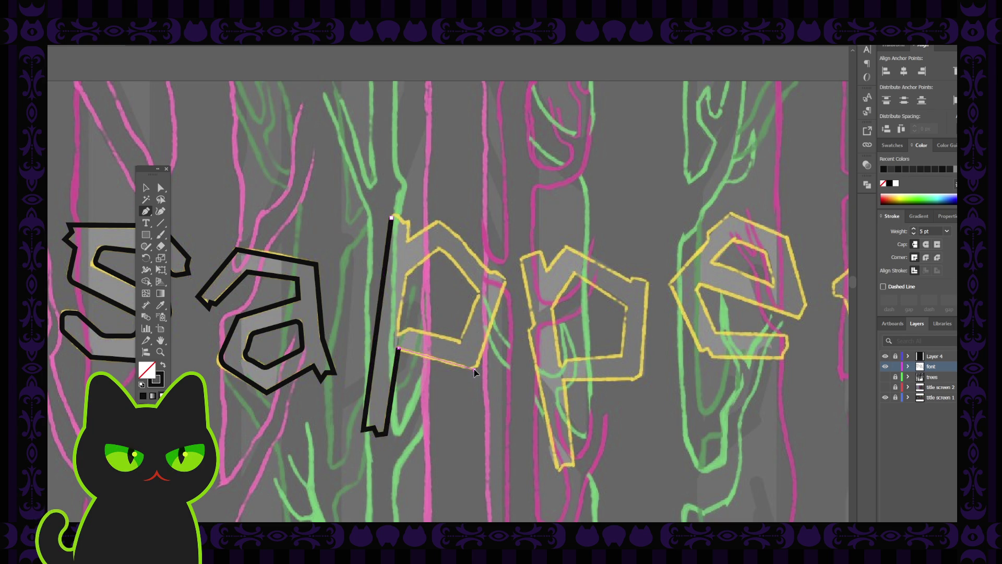
- Trace the bowl's right side and notched top and close the 'p' outer outline at its start
{"action": "left_click", "coordinate": [507, 283]}
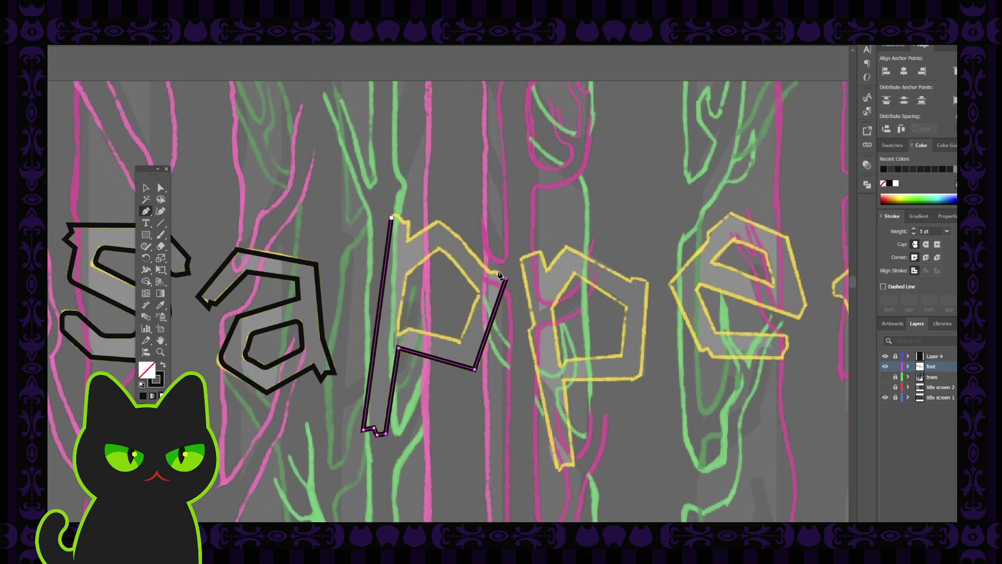
{"action": "left_click", "coordinate": [494, 272]}
{"action": "left_click", "coordinate": [439, 221]}
{"action": "left_click", "coordinate": [408, 241]}
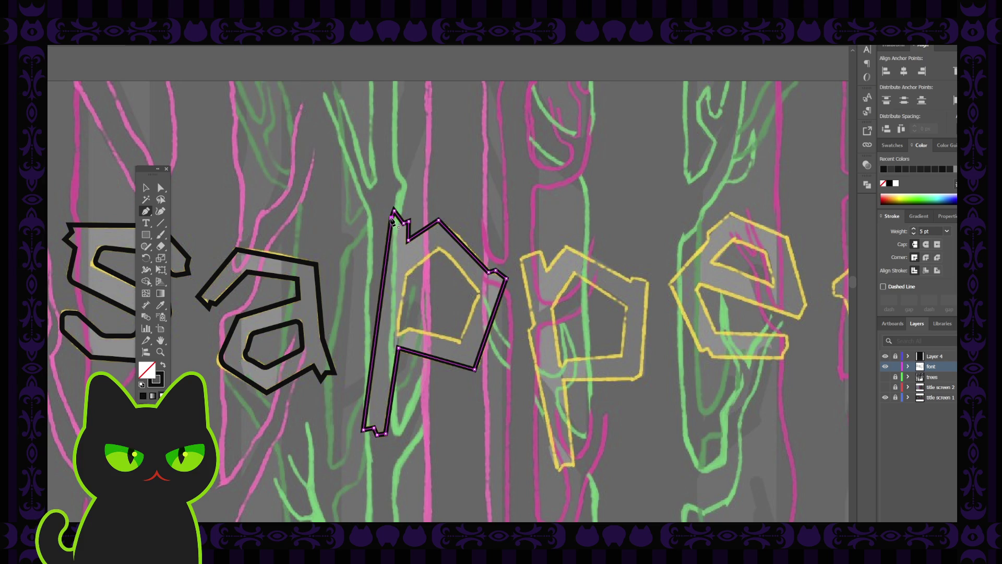
{"action": "left_click", "coordinate": [394, 213]}
{"action": "left_click", "coordinate": [384, 242], "text": "ctrl"}
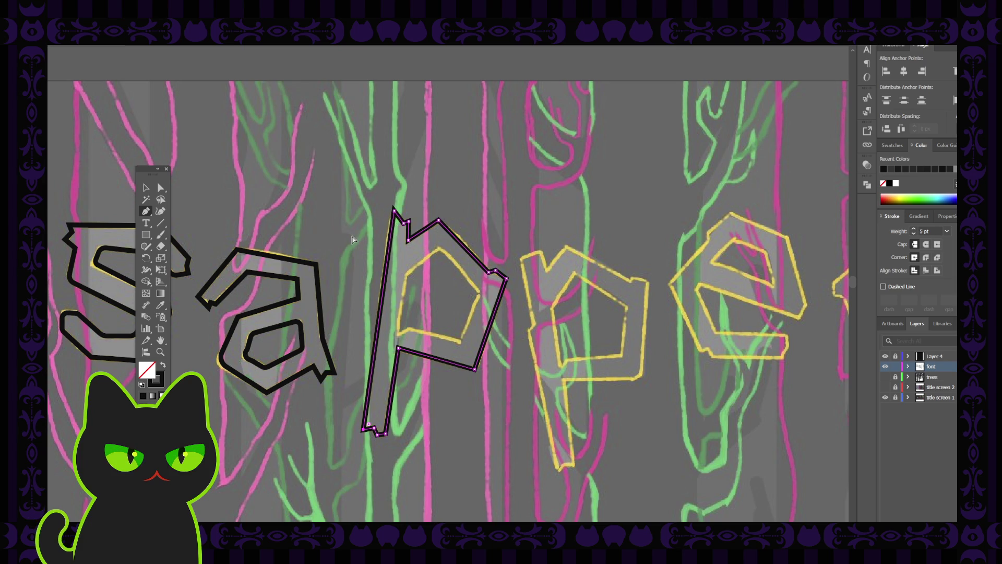
{"action": "left_click", "coordinate": [164, 189]}
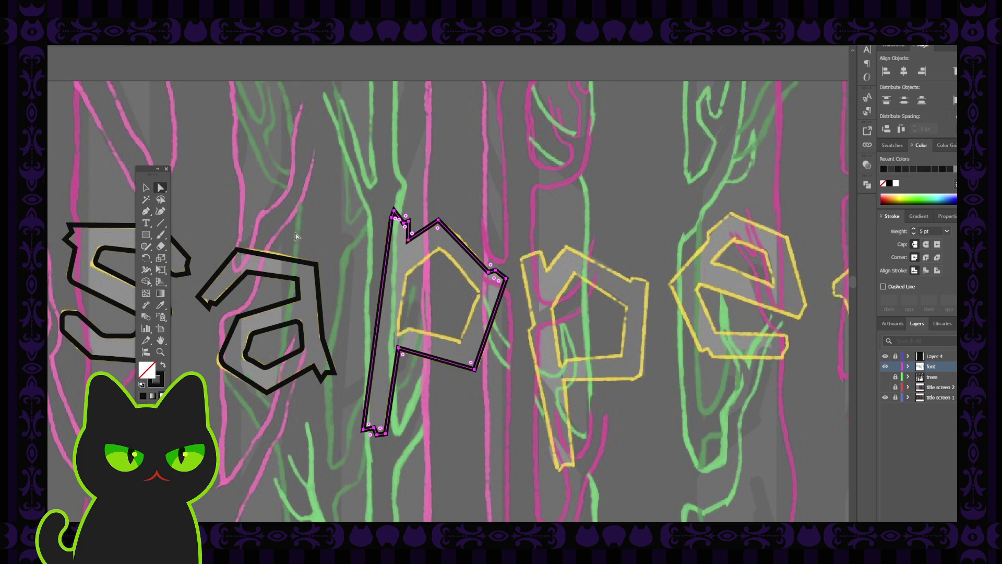
{"action": "left_click", "coordinate": [341, 226]}
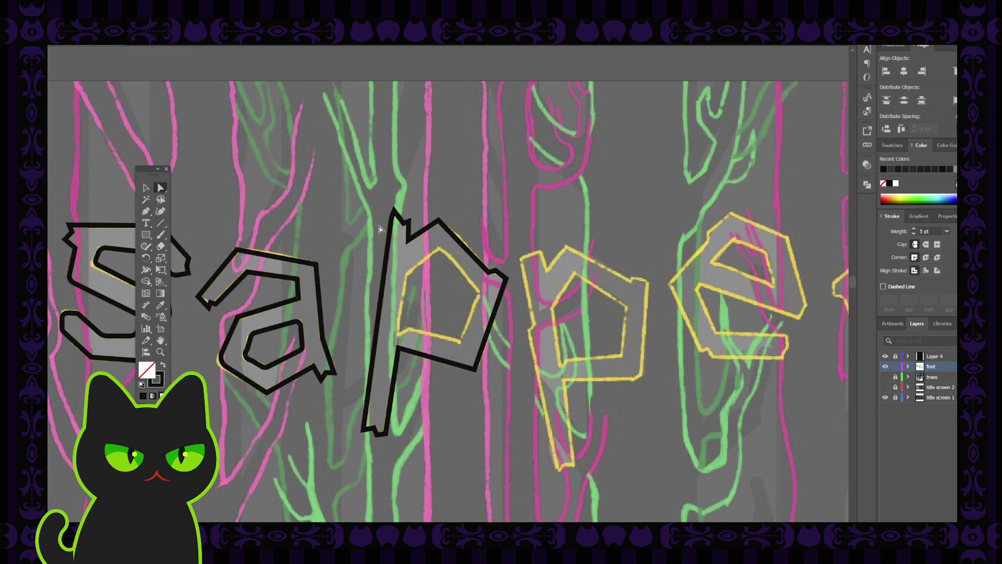
{"action": "key", "text": "ctrl+minus"}
{"action": "key", "text": "ctrl+minus"}
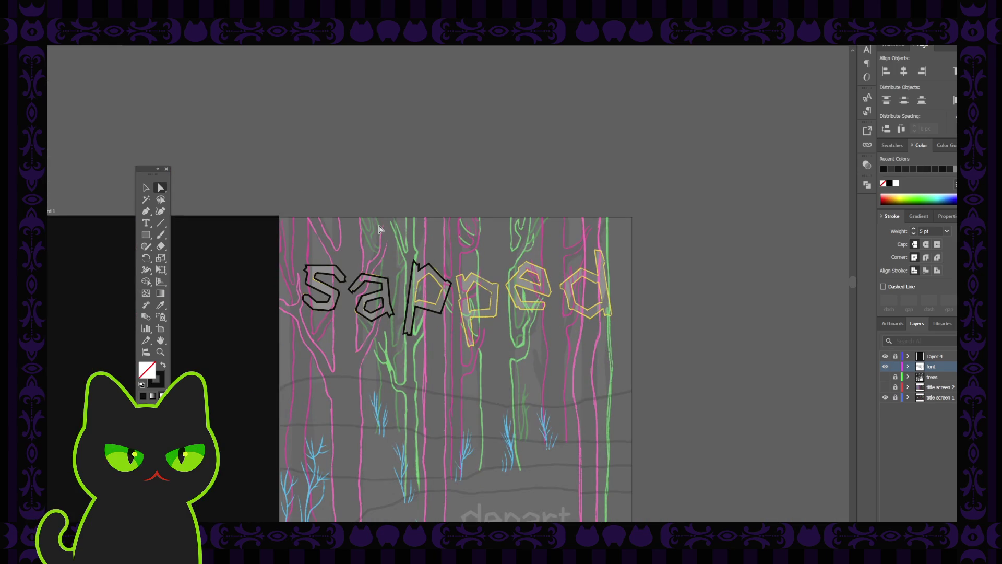
- Draw the 'p' inner counter as a closed pentagon-shaped path over its sketch
{"action": "key", "text": "ctrl+equal"}
{"action": "key", "text": "ctrl+equal"}
{"action": "key", "text": "ctrl+equal"}
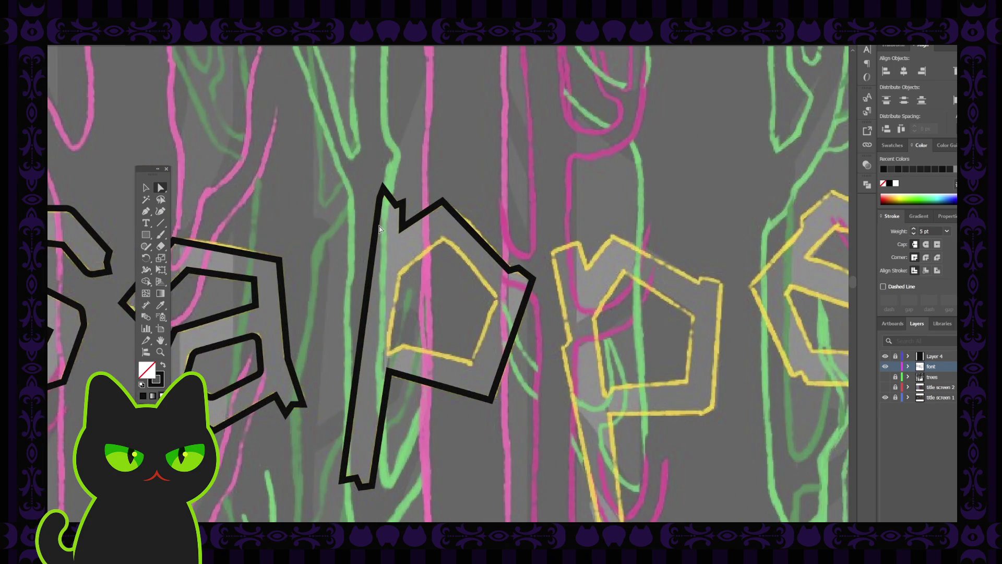
{"action": "key", "text": "p"}
{"action": "left_click", "coordinate": [387, 352]}
{"action": "left_click", "coordinate": [472, 363]}
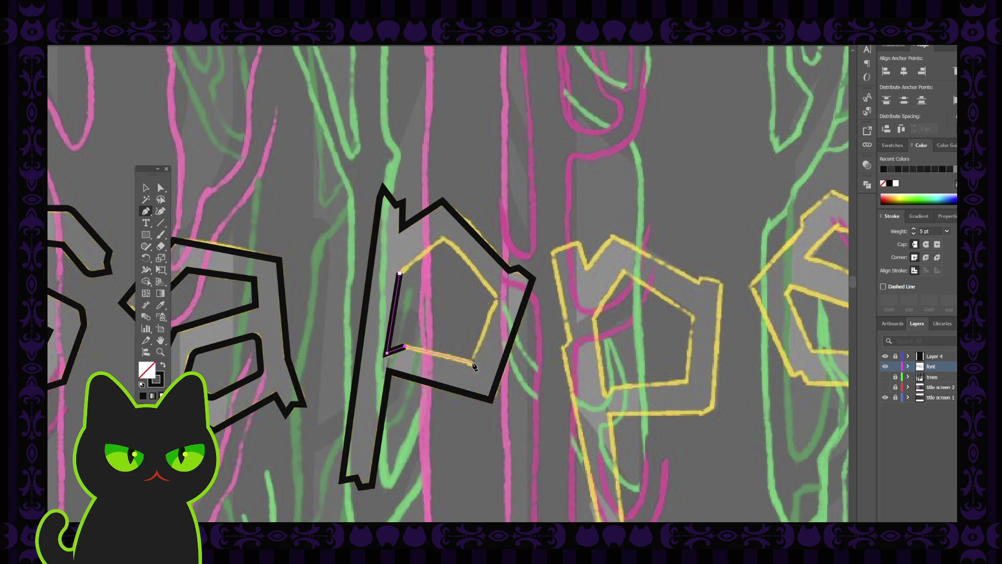
{"action": "left_click", "coordinate": [489, 312]}
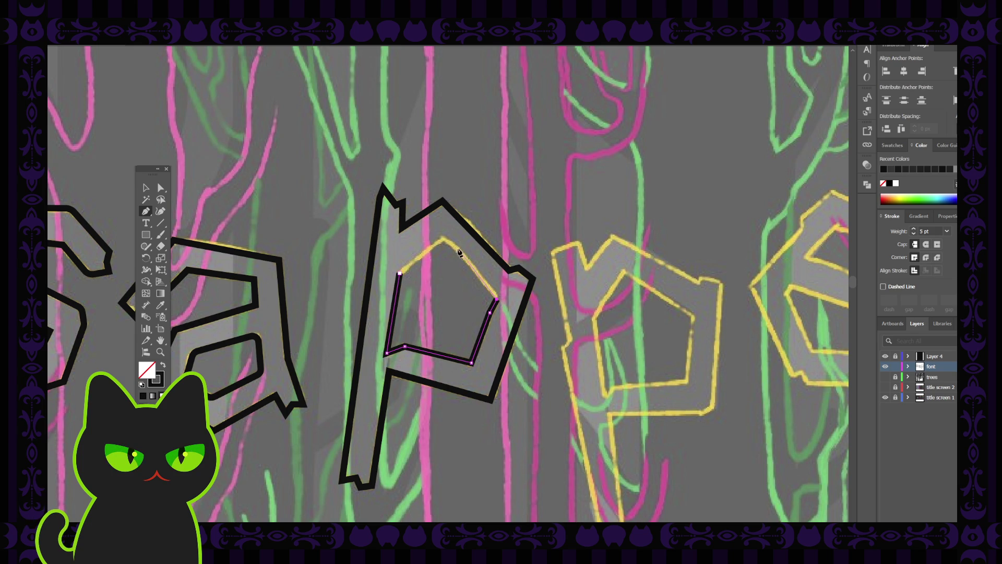
{"action": "left_click", "coordinate": [444, 240]}
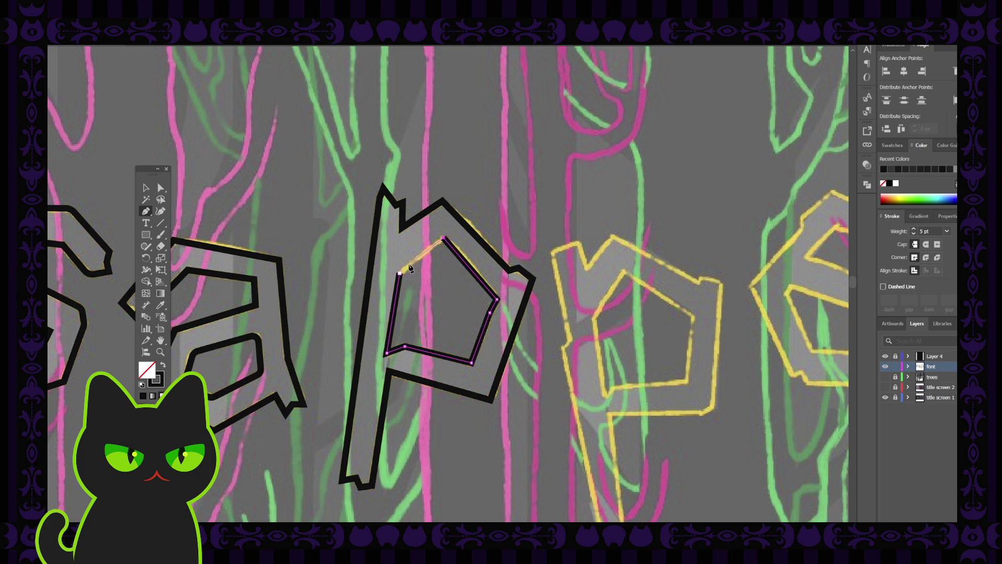
{"action": "left_click", "coordinate": [399, 274]}
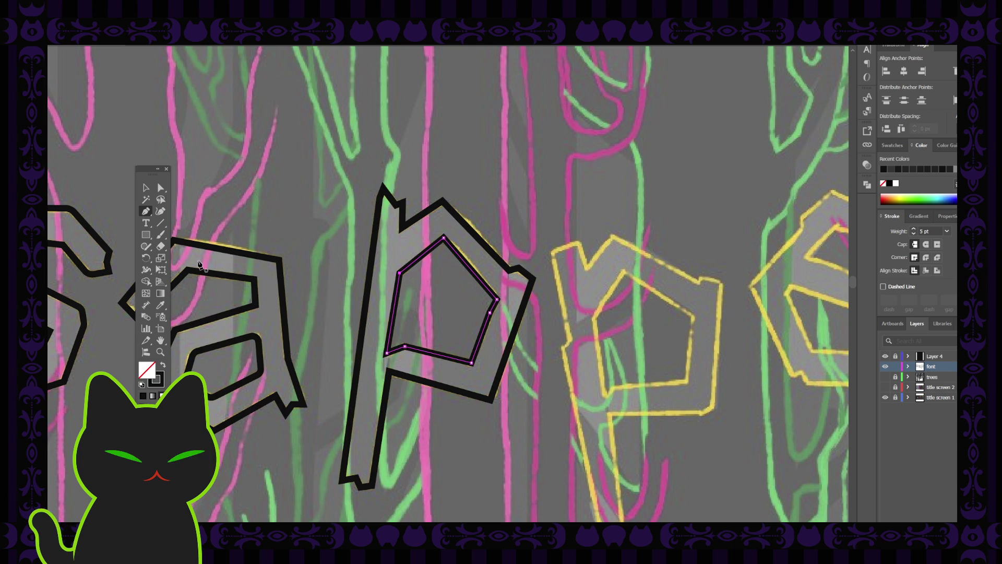
- Deselect the counter and select the whole black 'p' with the Selection tool
{"action": "left_click", "coordinate": [145, 188]}
{"action": "left_click", "coordinate": [302, 262]}
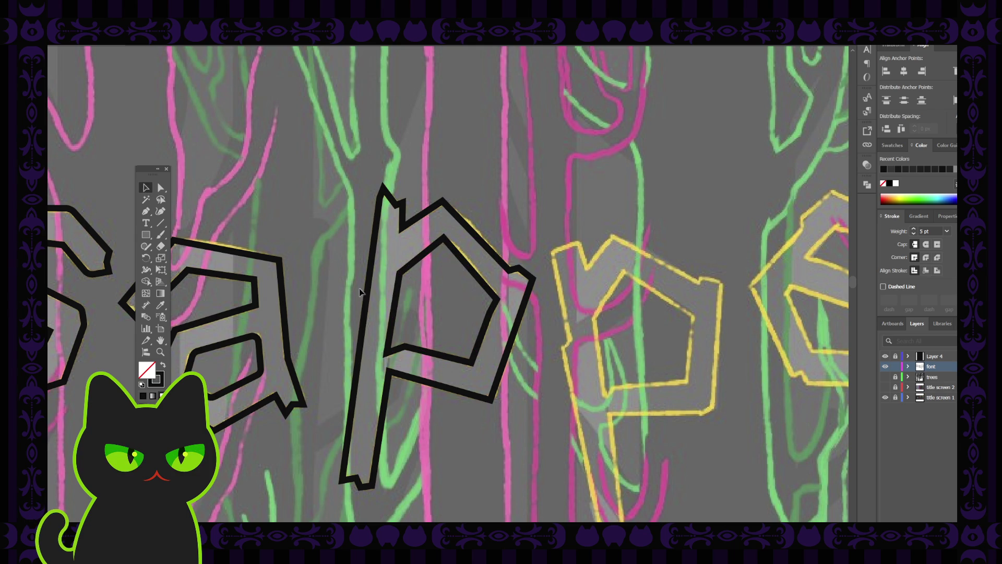
{"action": "left_click", "coordinate": [394, 319]}
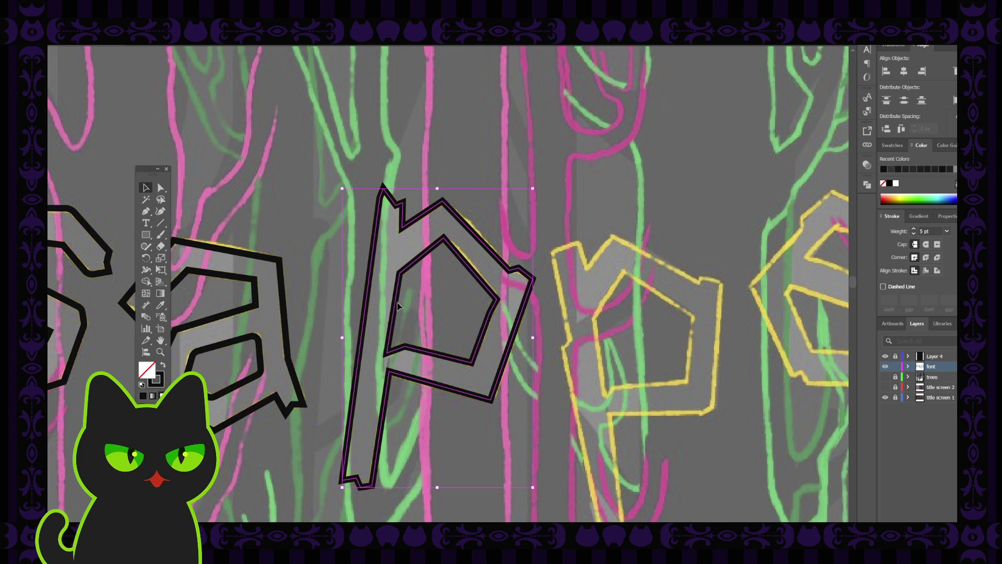
- Undo an accidental move of the 'p' and view its outline anchors with Direct Selection
{"action": "left_click_drag", "start_coordinate": [394, 319], "coordinate": [357, 249]}
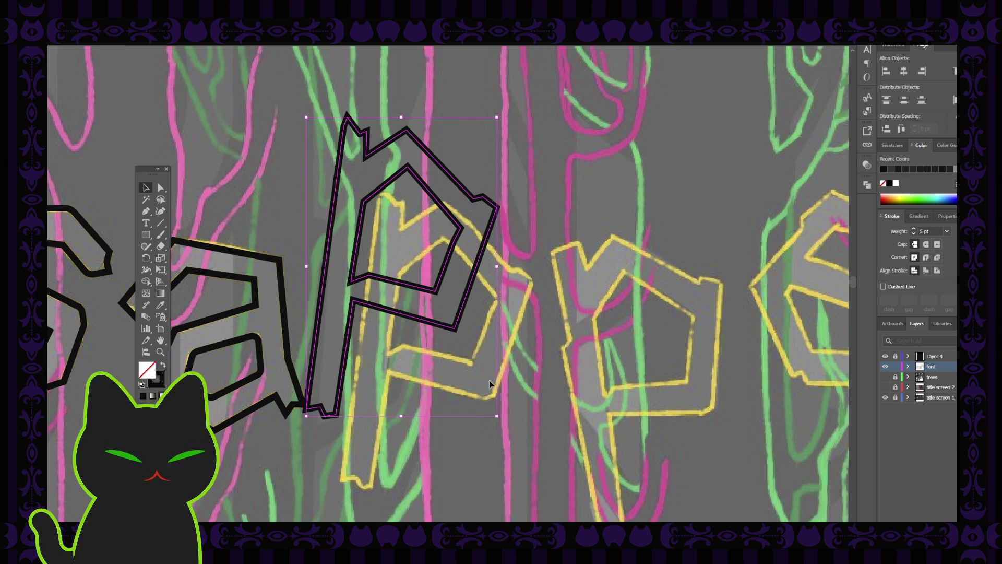
{"action": "key", "text": "ctrl+z"}
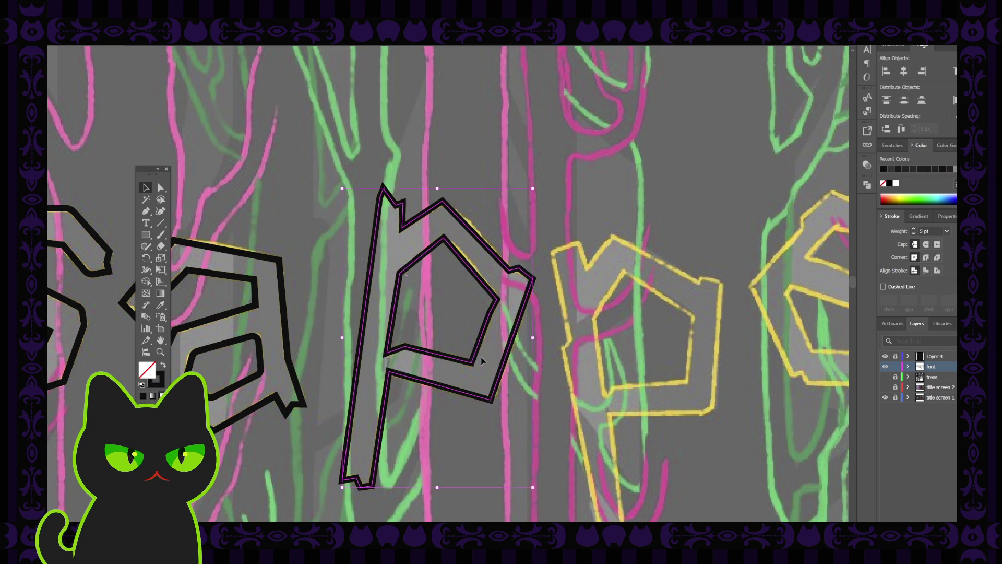
{"action": "left_click", "coordinate": [161, 187]}
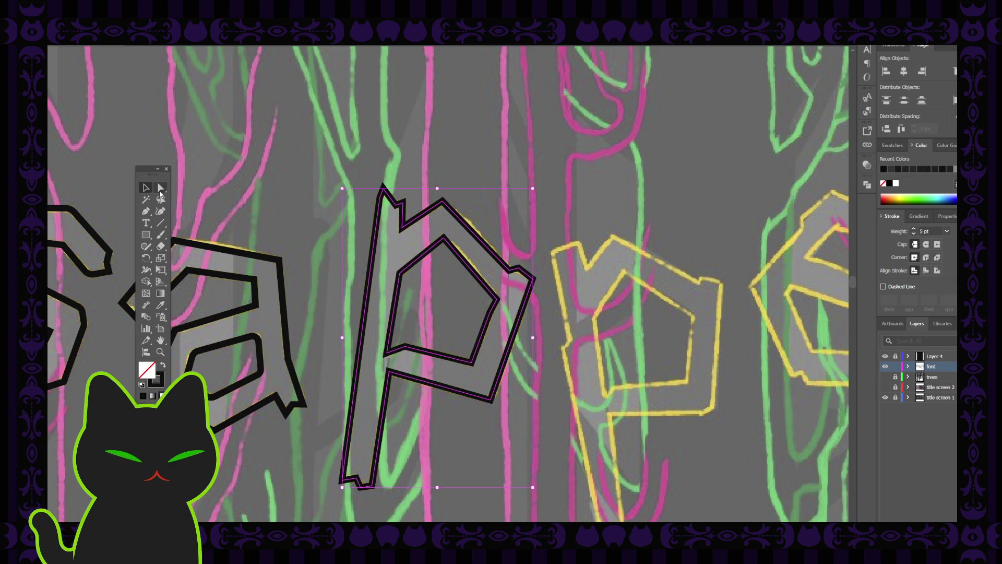
{"action": "left_click", "coordinate": [490, 403]}
{"action": "left_click", "coordinate": [490, 399]}
{"action": "left_click", "coordinate": [465, 429]}
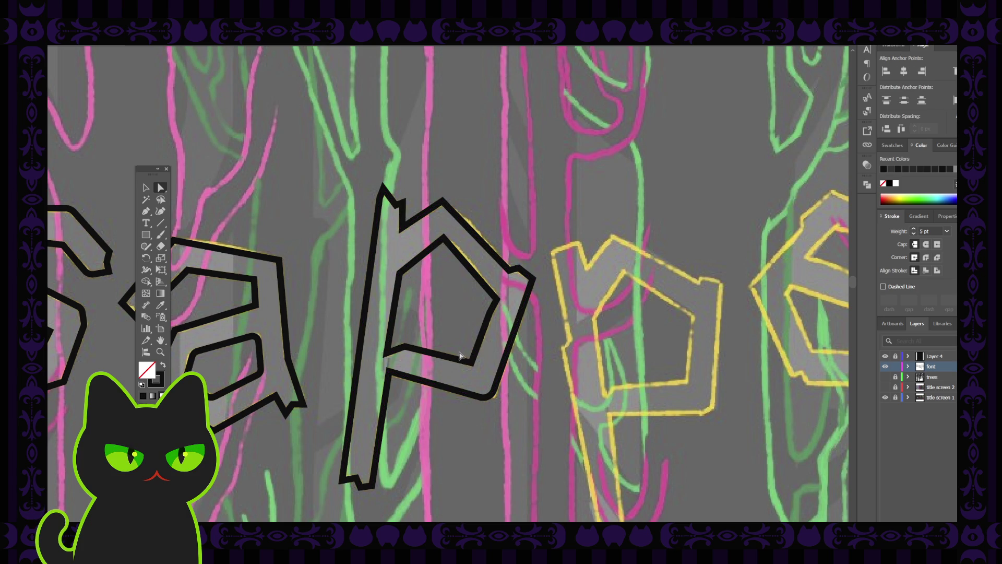
- Pull the top anchor of the 'p' counter down so the hole sits better in the letter
{"action": "left_click", "coordinate": [472, 363]}
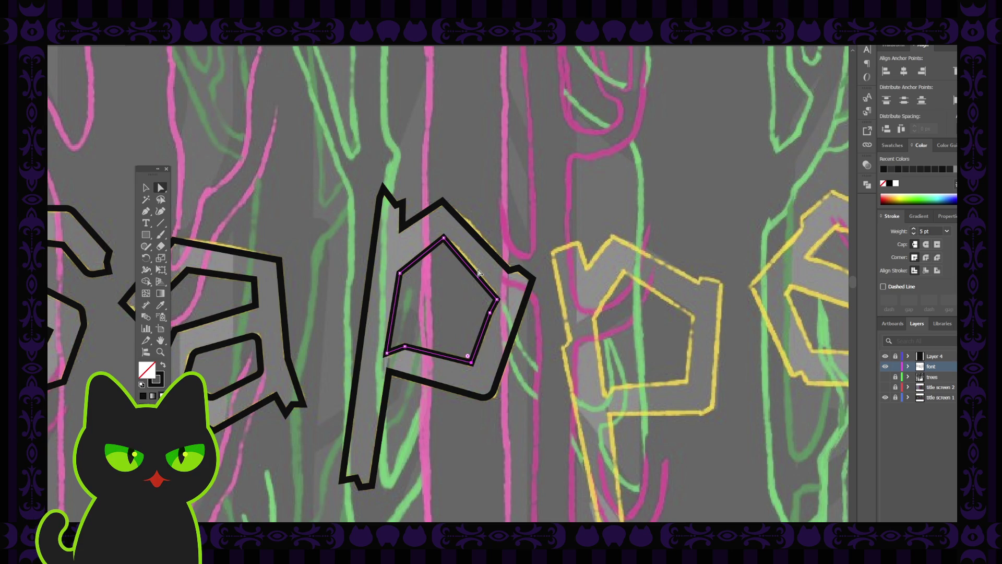
{"action": "left_click", "coordinate": [444, 239]}
{"action": "left_click_drag", "start_coordinate": [443, 243], "coordinate": [440, 263]}
{"action": "left_click", "coordinate": [329, 270]}
{"action": "scroll", "coordinate": [328, 268], "scroll_direction": "down", "scroll_amount": 2}
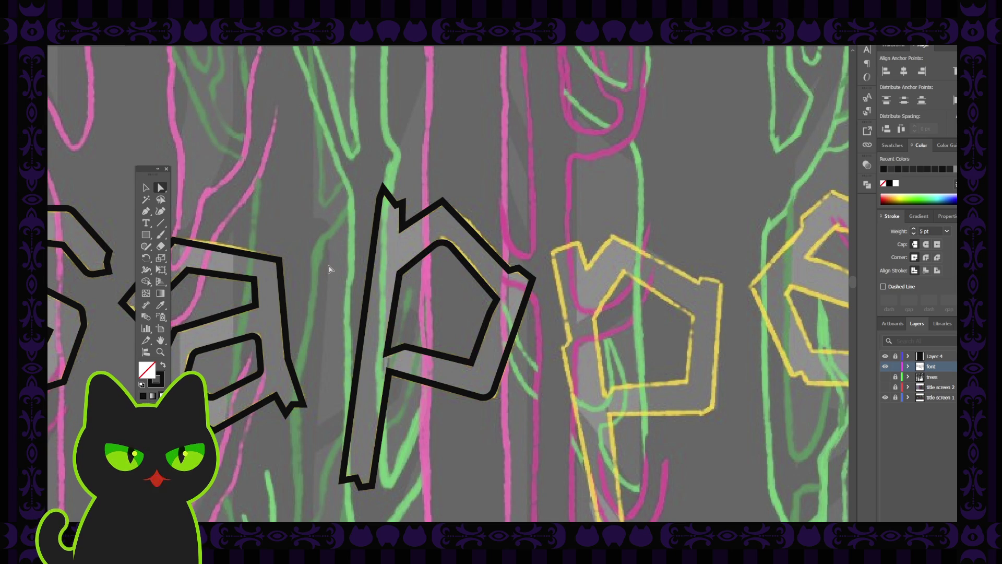
{"action": "scroll", "coordinate": [328, 268], "scroll_direction": "down", "scroll_amount": 2}
{"action": "scroll", "coordinate": [328, 267], "scroll_direction": "down", "scroll_amount": 2}
{"action": "scroll", "coordinate": [328, 265], "scroll_direction": "up", "scroll_amount": 3}
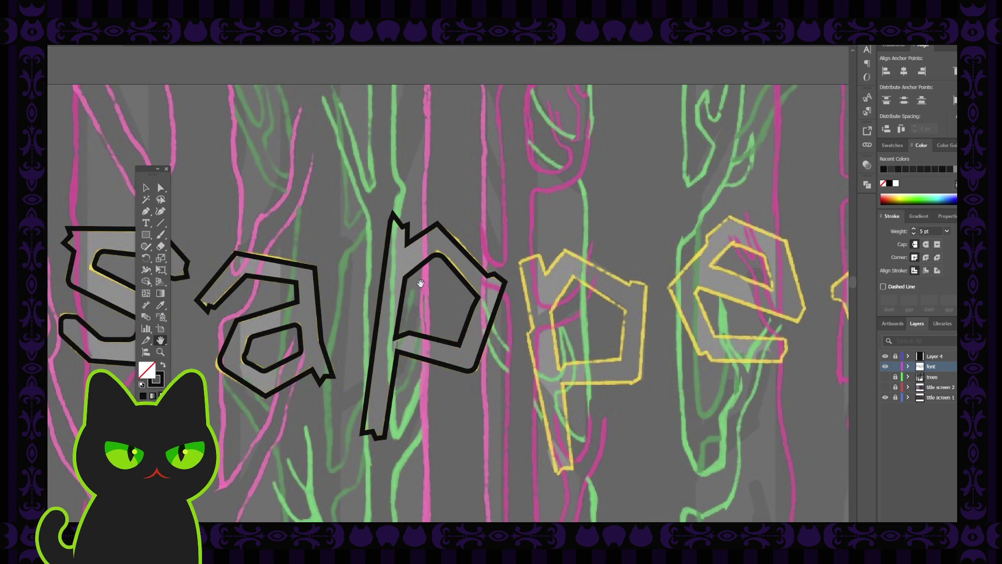
- Trace the second 'p' outer outline with stem jog, bowl and angled top as a closed path
{"action": "left_click_drag", "start_coordinate": [419, 284], "coordinate": [342, 246]}
{"action": "key", "text": "p"}
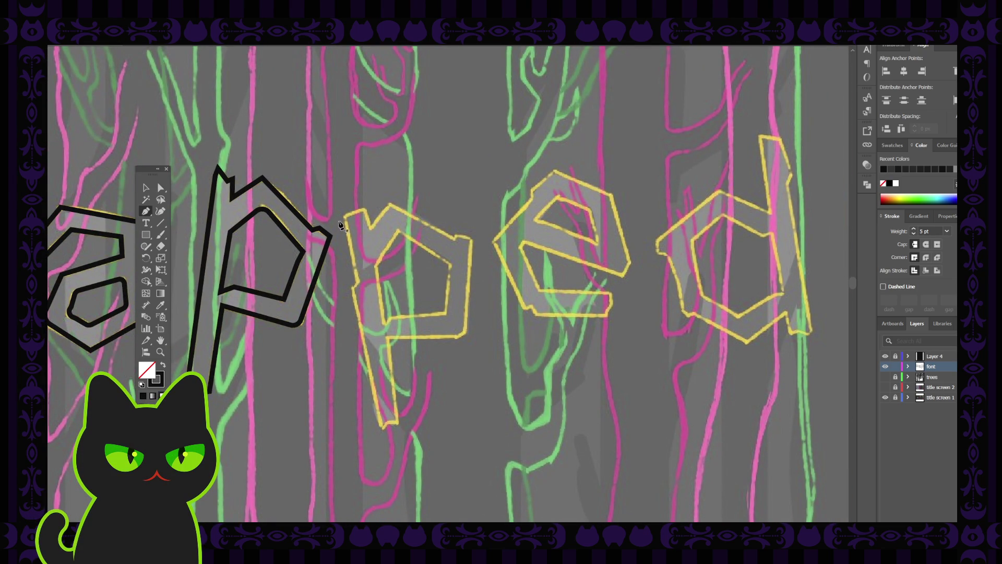
{"action": "left_click", "coordinate": [345, 216]}
{"action": "left_click", "coordinate": [358, 282]}
{"action": "left_click", "coordinate": [384, 430]}
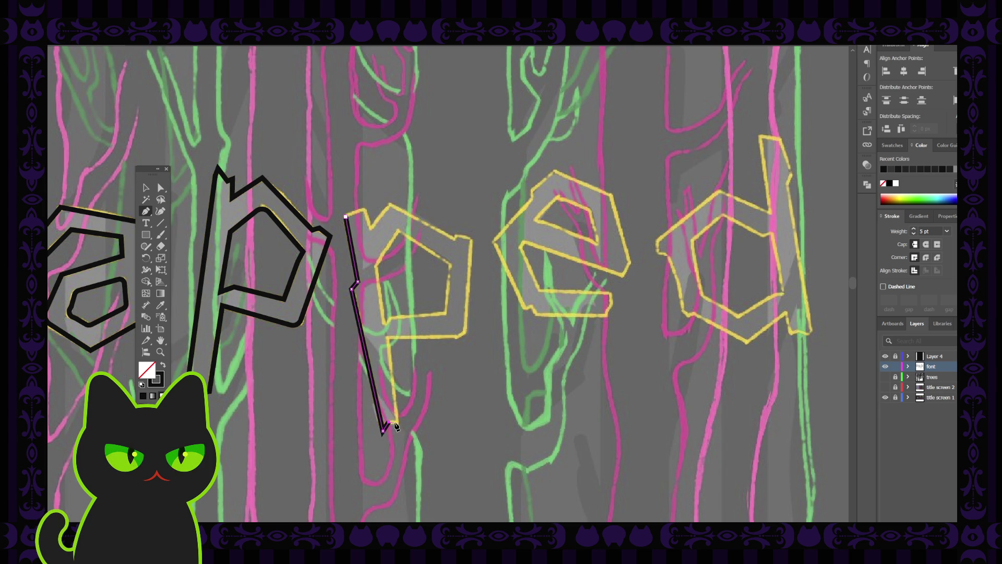
{"action": "left_click", "coordinate": [396, 425]}
{"action": "left_click", "coordinate": [387, 337]}
{"action": "left_click", "coordinate": [462, 336]}
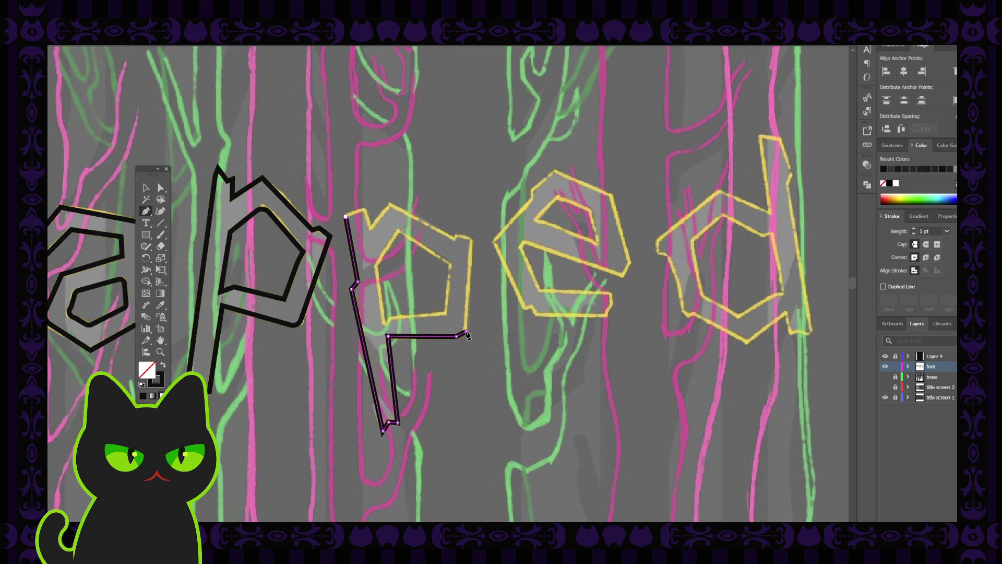
{"action": "left_click", "coordinate": [469, 240]}
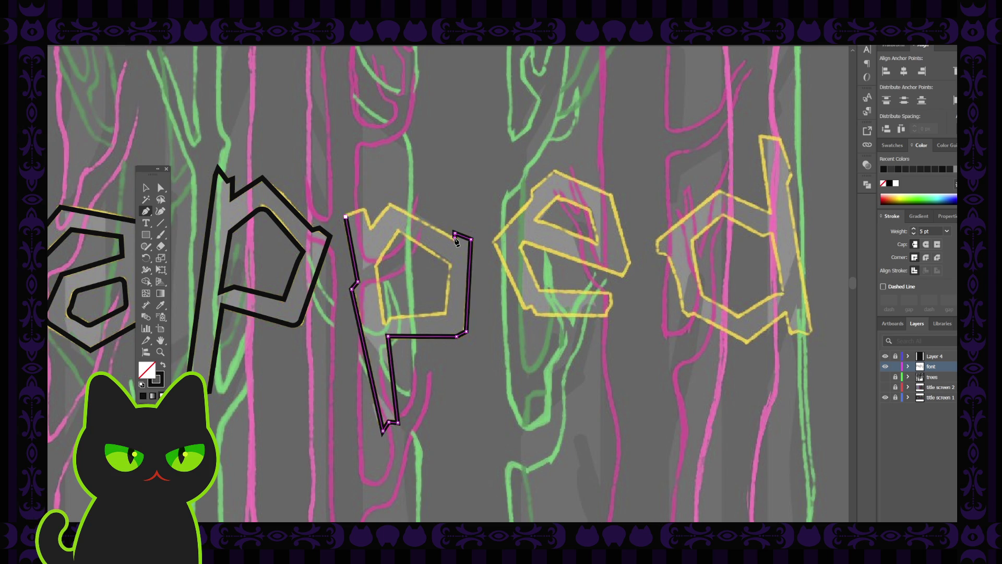
{"action": "left_click", "coordinate": [392, 205]}
{"action": "left_click", "coordinate": [369, 226]}
{"action": "left_click", "coordinate": [347, 217]}
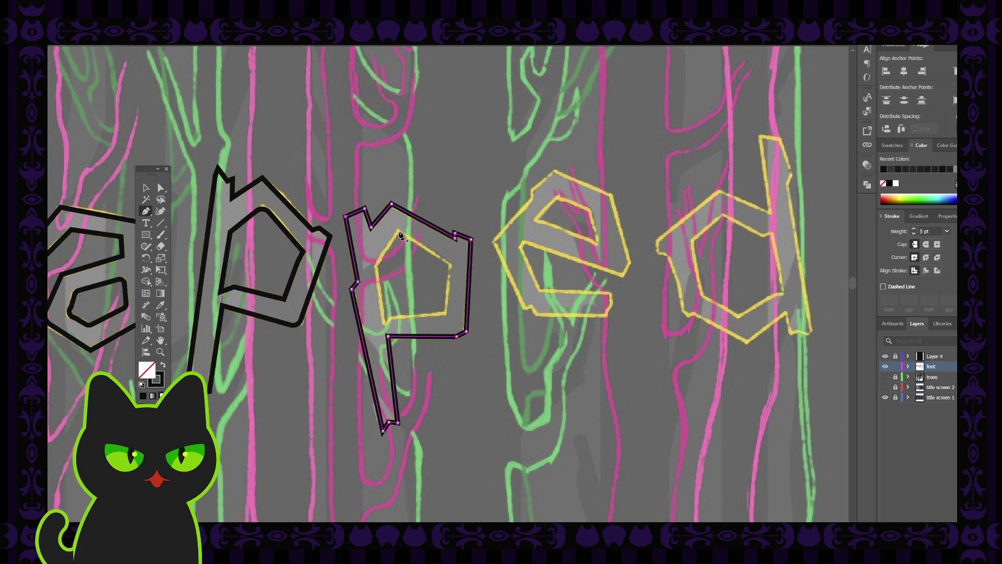
{"action": "key", "text": "ctrl+shift+a"}
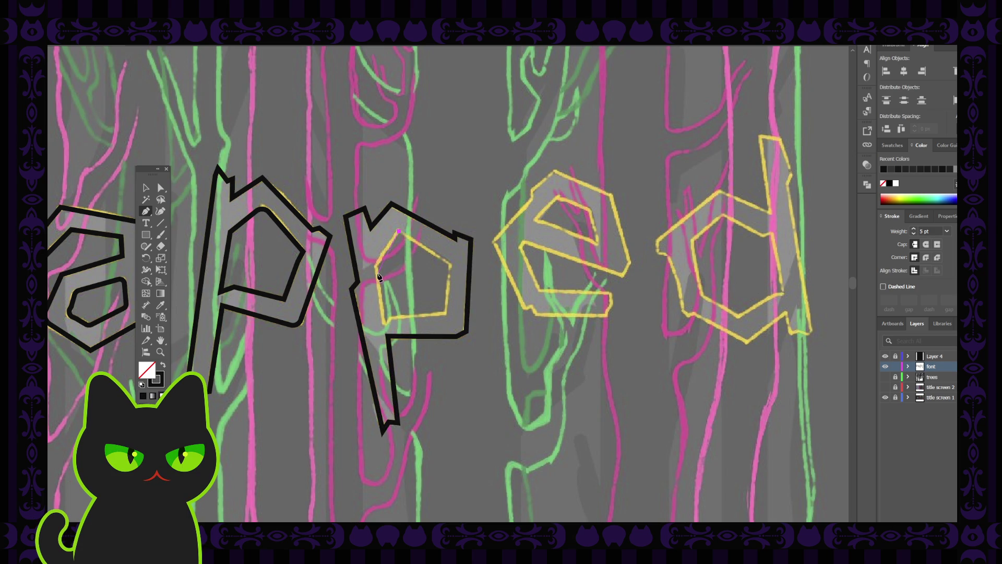
- Draw the second 'p' inner counter as a closed path and zoom out to the whole title
{"action": "left_click", "coordinate": [376, 267]}
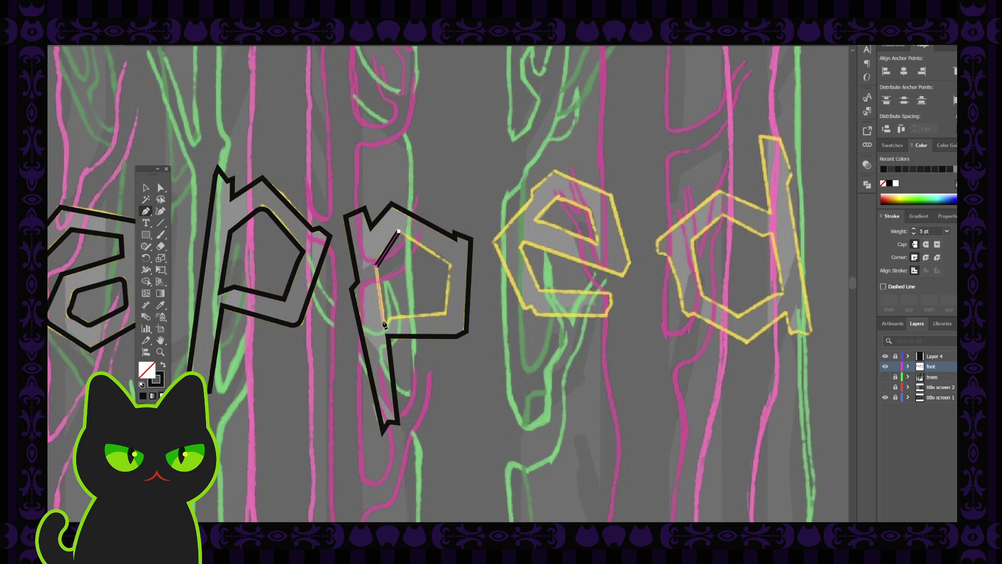
{"action": "left_click", "coordinate": [384, 323]}
{"action": "left_click", "coordinate": [445, 315]}
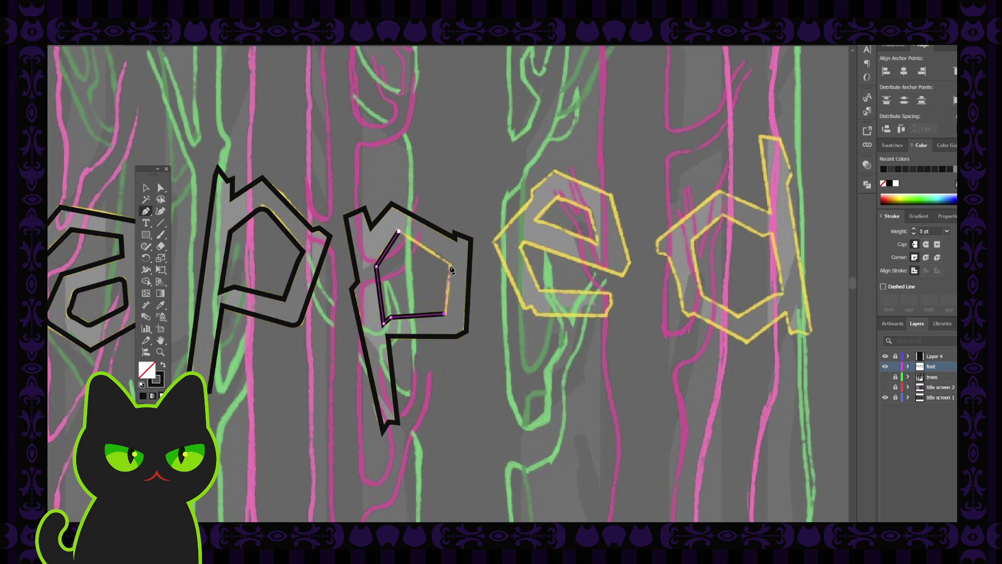
{"action": "left_click", "coordinate": [451, 265]}
{"action": "left_click", "coordinate": [399, 233]}
{"action": "left_click", "coordinate": [146, 188]}
{"action": "left_click", "coordinate": [377, 181]}
{"action": "key", "text": "ctrl+minus"}
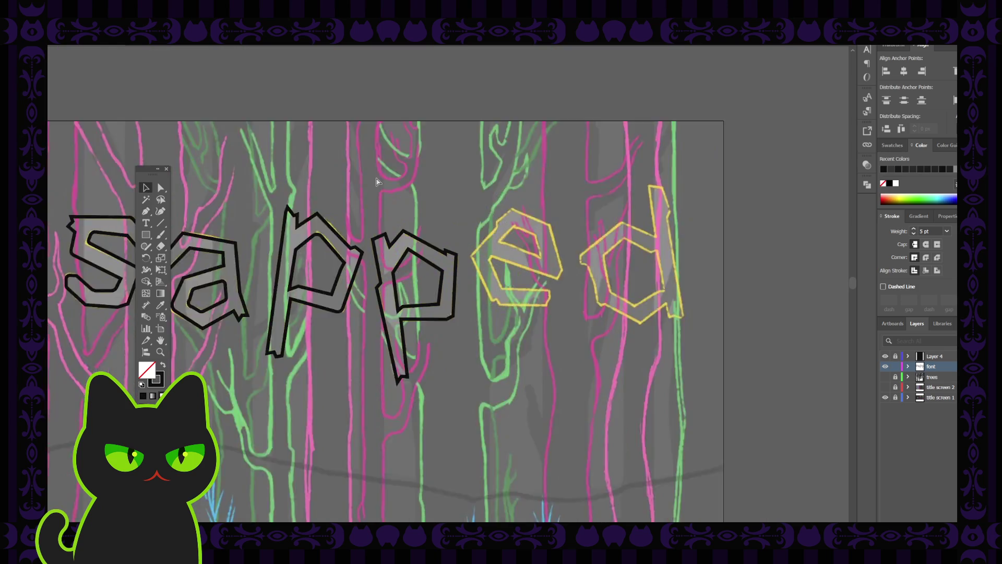
{"action": "key", "text": "ctrl+minus"}
{"action": "key", "text": "ctrl+plus"}
{"action": "key", "text": "ctrl+plus"}
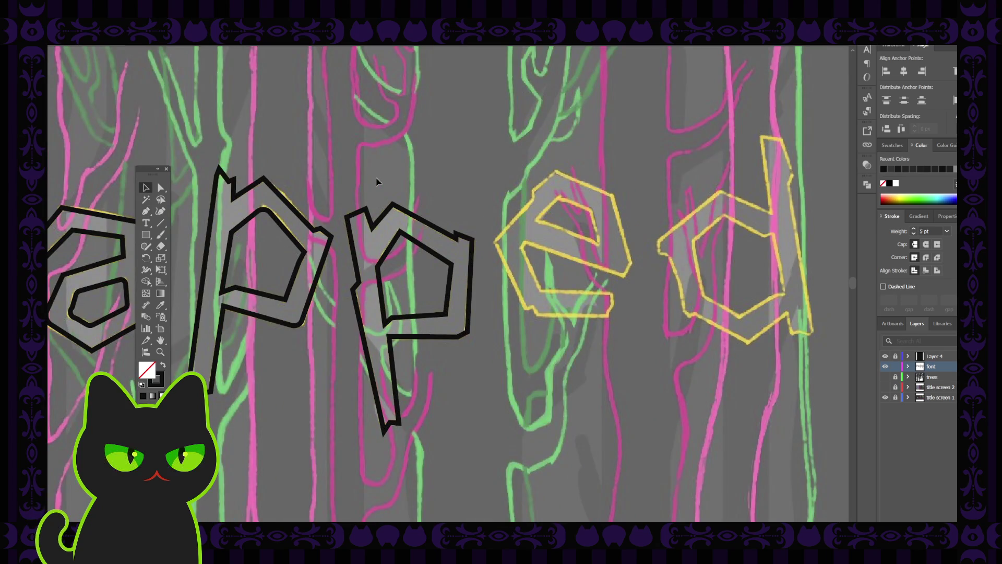
{"action": "left_click", "coordinate": [161, 187]}
{"action": "left_click", "coordinate": [465, 335]}
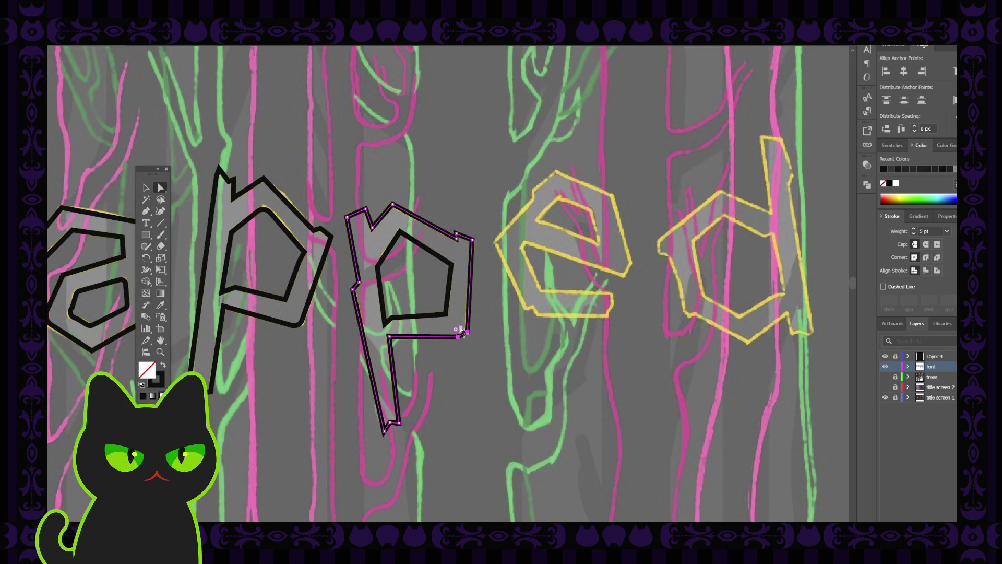
{"action": "left_click", "coordinate": [473, 359]}
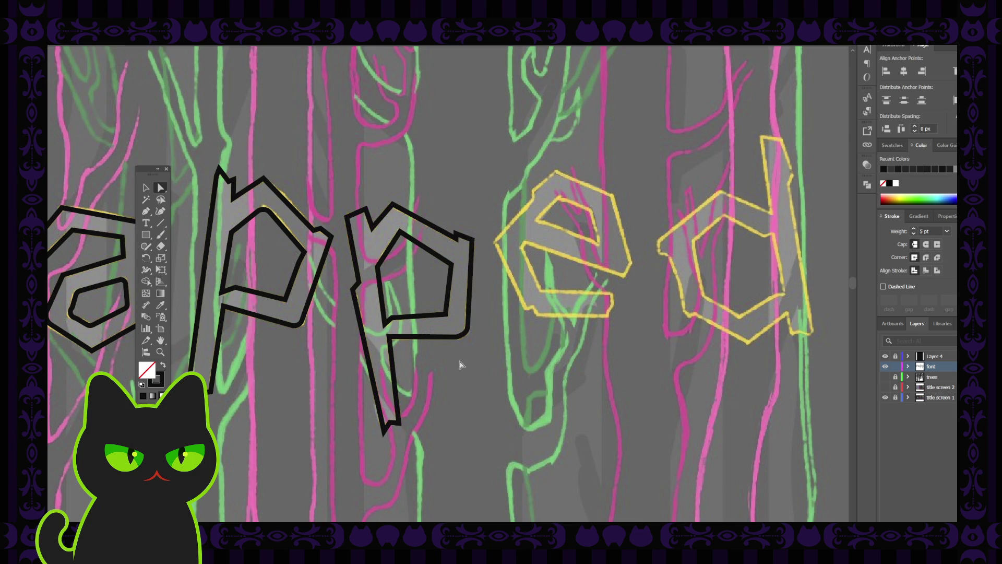
{"action": "left_click", "coordinate": [389, 339]}
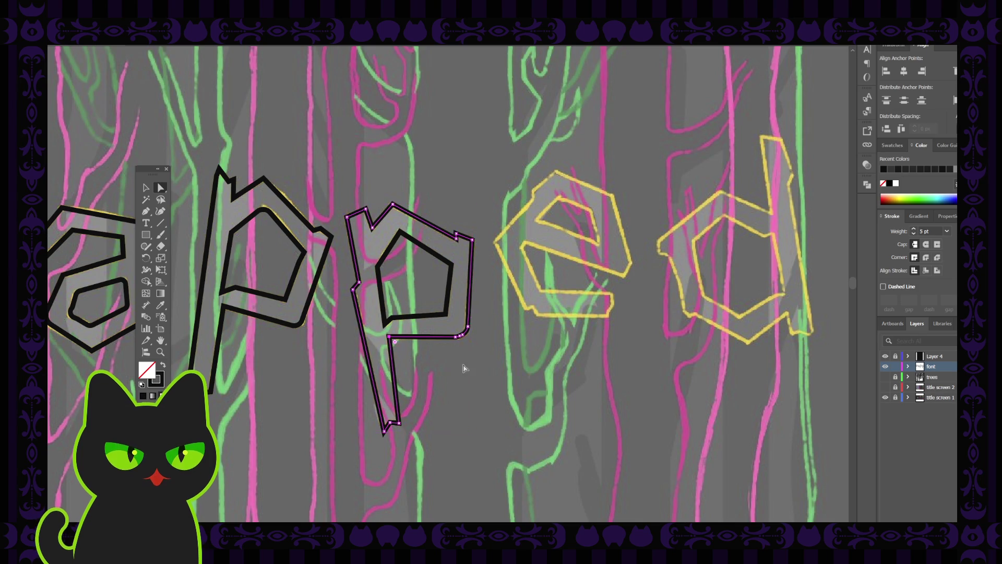
{"action": "left_click", "coordinate": [479, 383]}
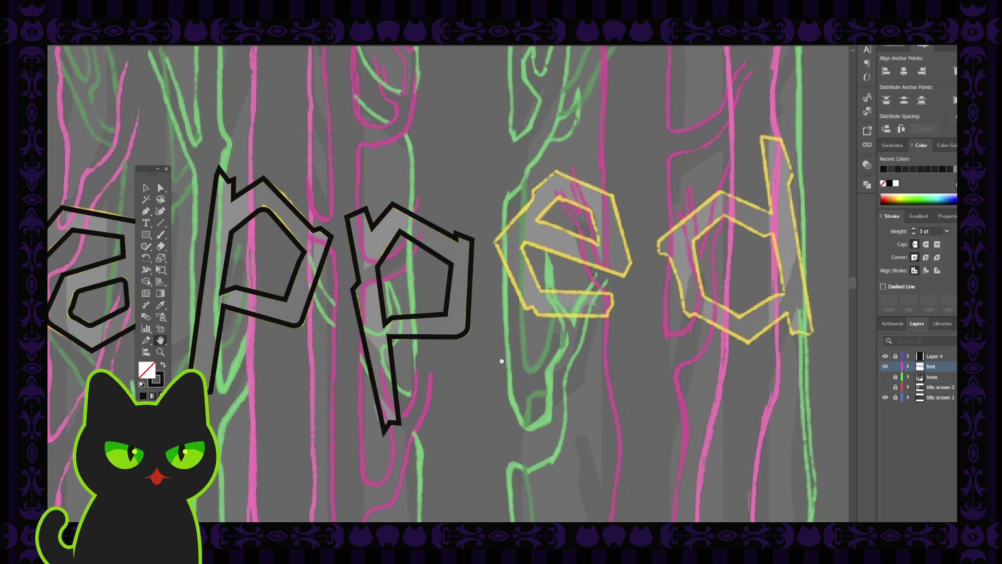
{"action": "scroll", "coordinate": [481, 379], "scroll_direction": "right", "scroll_amount": 5}
{"action": "scroll", "coordinate": [470, 380], "scroll_direction": "up", "scroll_amount": 1}
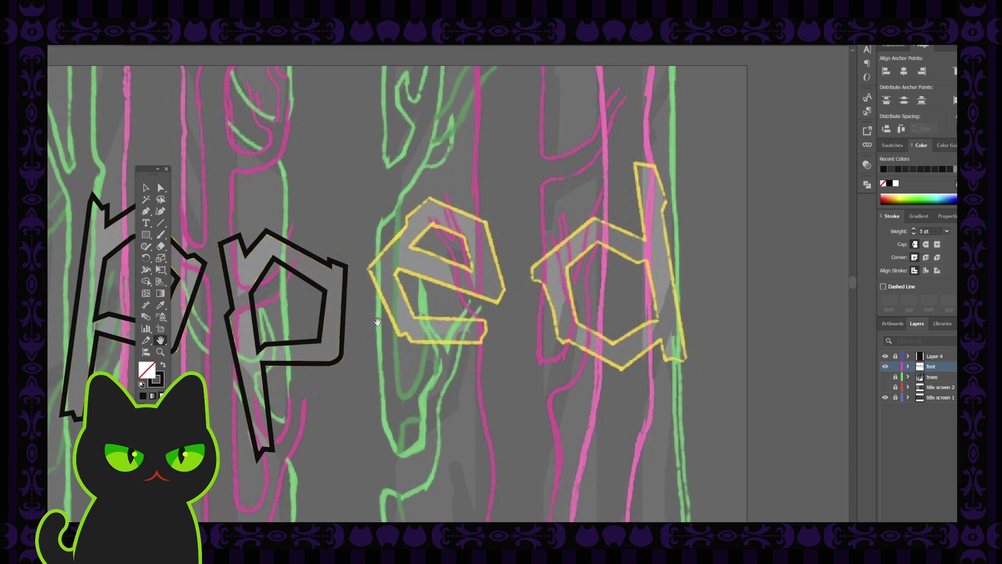
{"action": "left_click_drag", "start_coordinate": [416, 306], "coordinate": [394, 314]}
{"action": "scroll", "coordinate": [394, 314], "scroll_direction": "down", "scroll_amount": 1}
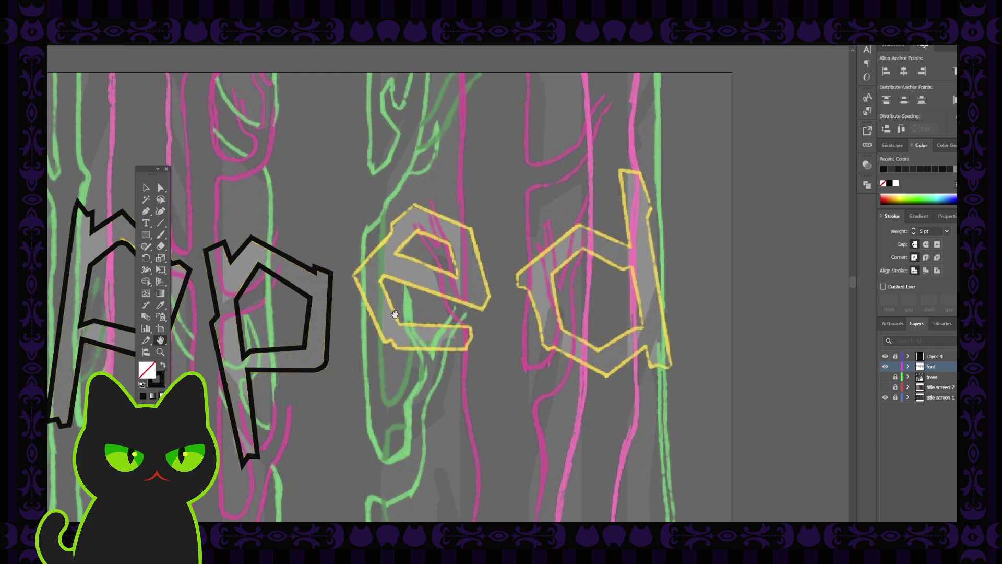
{"action": "scroll", "coordinate": [395, 314], "scroll_direction": "down", "scroll_amount": 1}
{"action": "scroll", "coordinate": [394, 314], "scroll_direction": "down", "scroll_amount": 1}
{"action": "scroll", "coordinate": [394, 314], "scroll_direction": "up", "scroll_amount": 2}
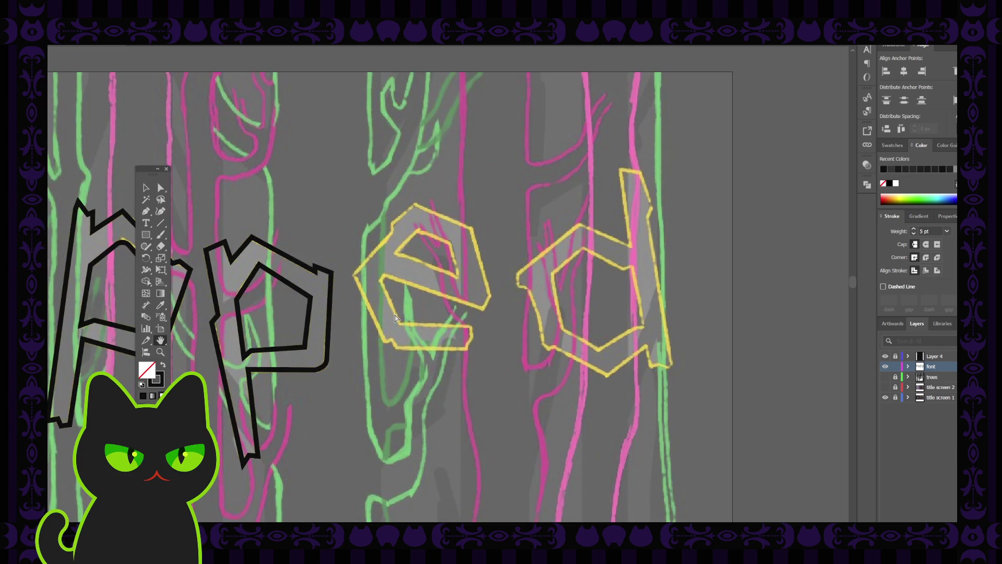
{"action": "left_click_drag", "start_coordinate": [436, 256], "coordinate": [422, 263]}
{"action": "left_click", "coordinate": [146, 211]}
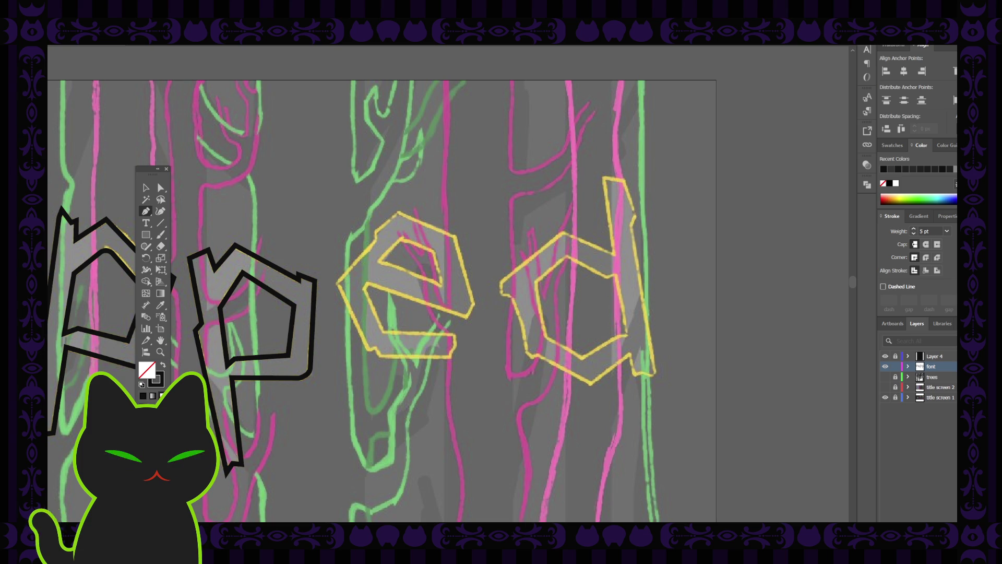
- Start the 'e' outline at its middle bar and trace up the right side, across the top and down the left
{"action": "left_click", "coordinate": [146, 189]}
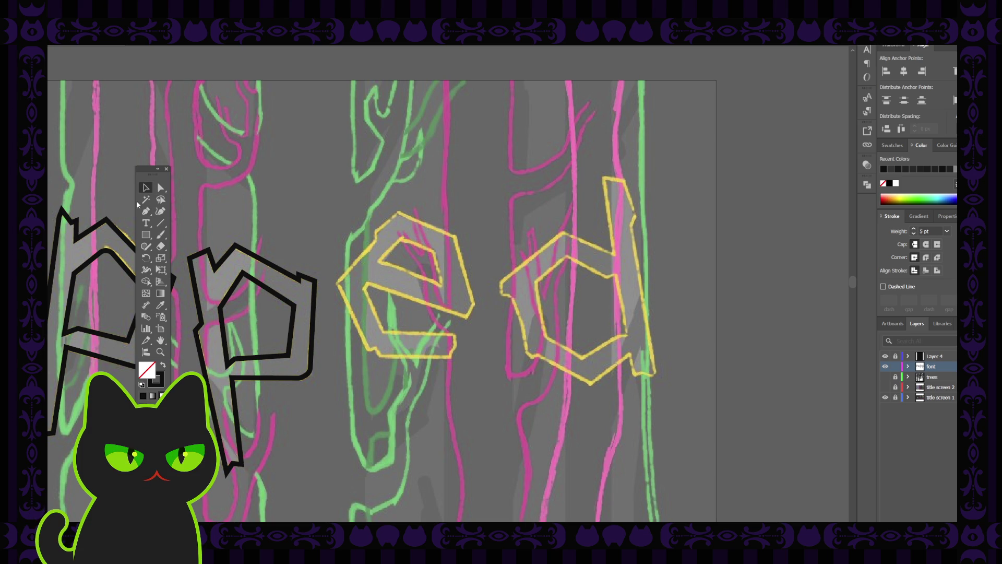
{"action": "left_click", "coordinate": [146, 211]}
{"action": "left_click", "coordinate": [368, 283]}
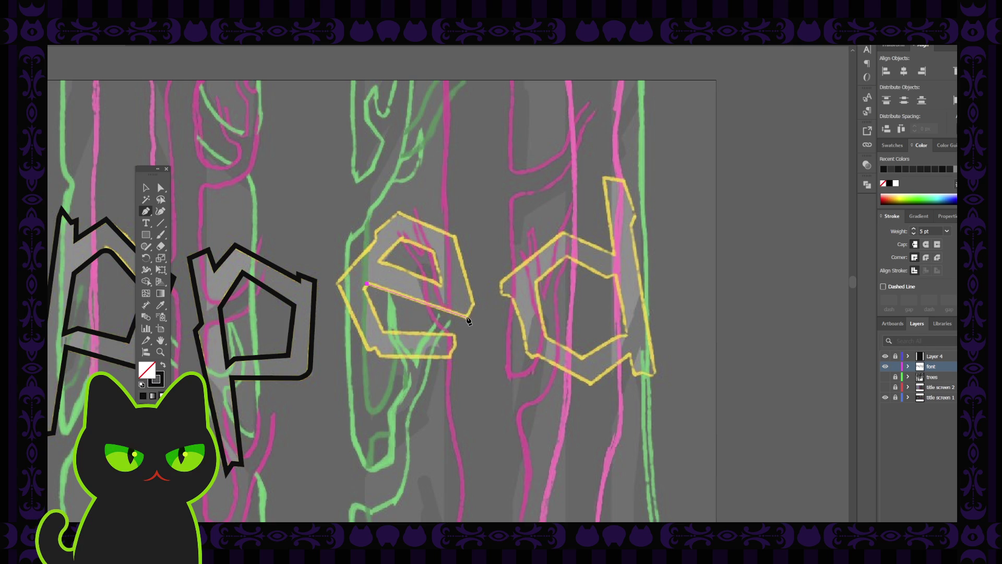
{"action": "left_click", "coordinate": [466, 317]}
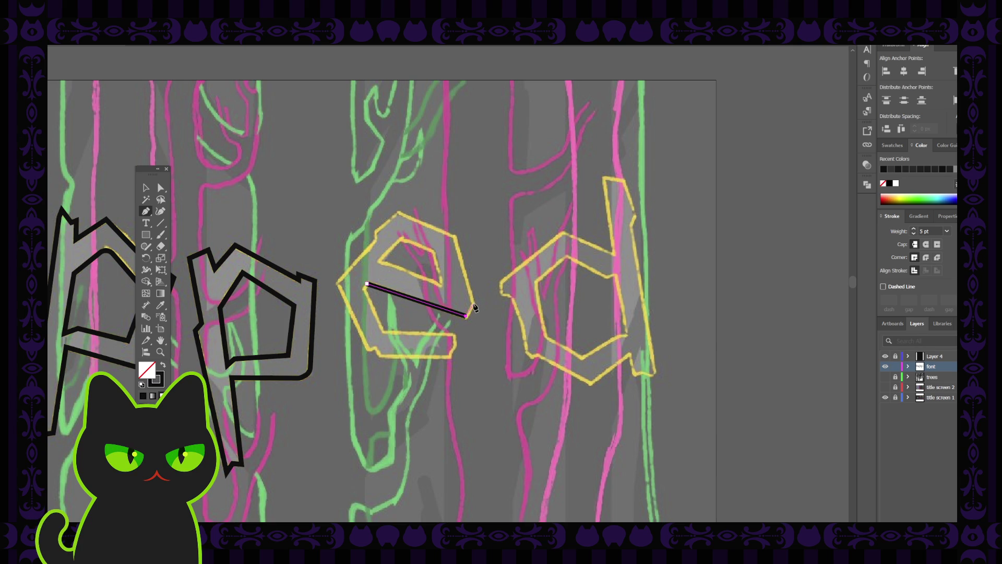
{"action": "left_click", "coordinate": [474, 307]}
{"action": "left_click", "coordinate": [454, 235]}
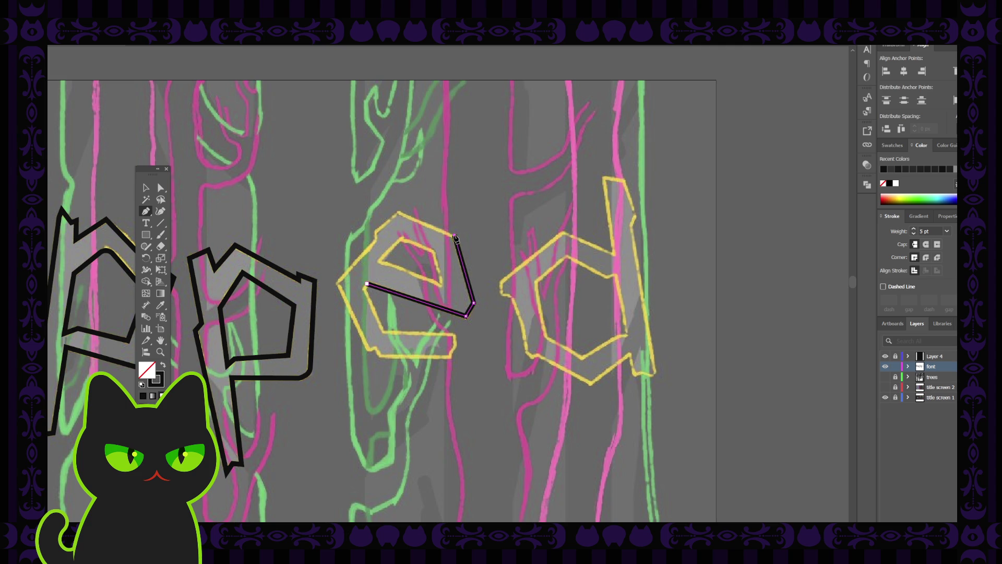
{"action": "left_click", "coordinate": [400, 213]}
{"action": "left_click", "coordinate": [377, 234]}
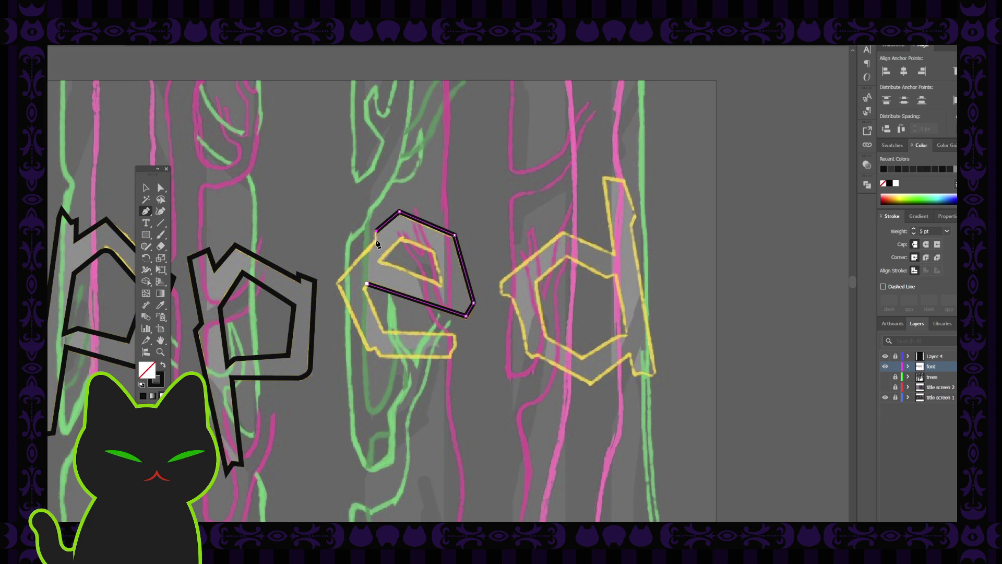
{"action": "left_click", "coordinate": [339, 284]}
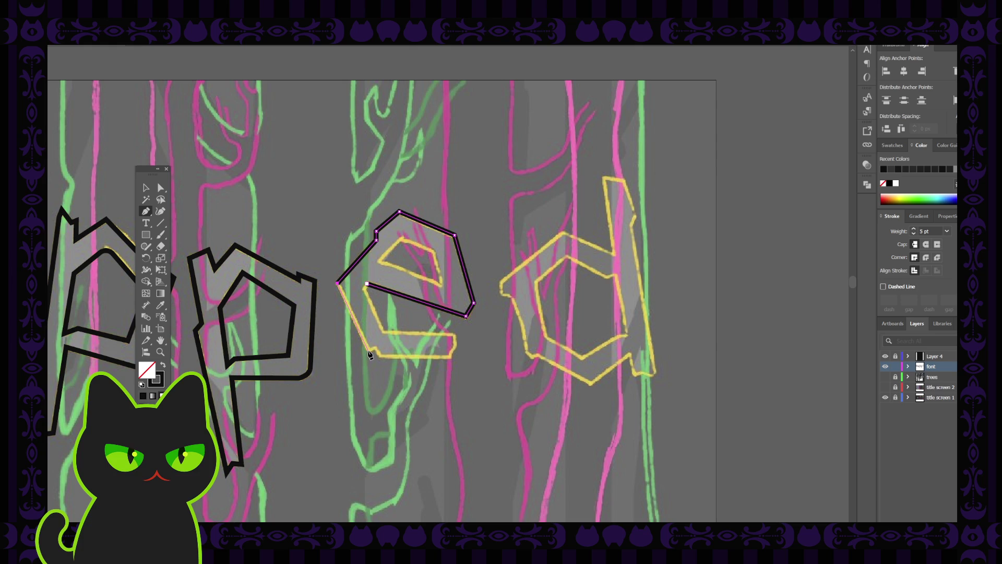
- Trace the 'e' bottom with its jogs, bring it back inward and close the outer outline
{"action": "left_click", "coordinate": [368, 351]}
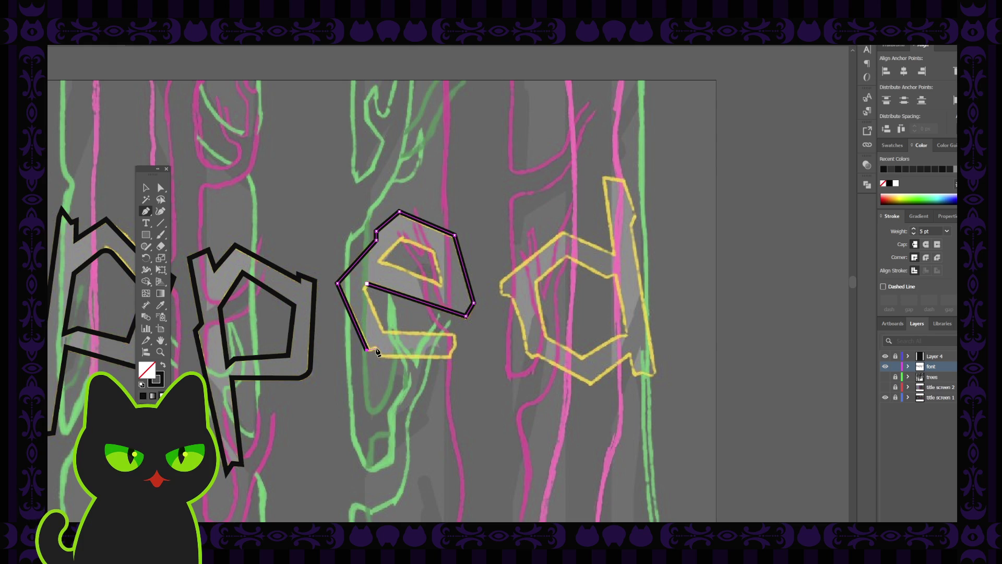
{"action": "left_click", "coordinate": [376, 357]}
{"action": "left_click", "coordinate": [452, 356]}
{"action": "left_click", "coordinate": [451, 351]}
{"action": "left_click", "coordinate": [456, 335]}
{"action": "left_click", "coordinate": [384, 332]}
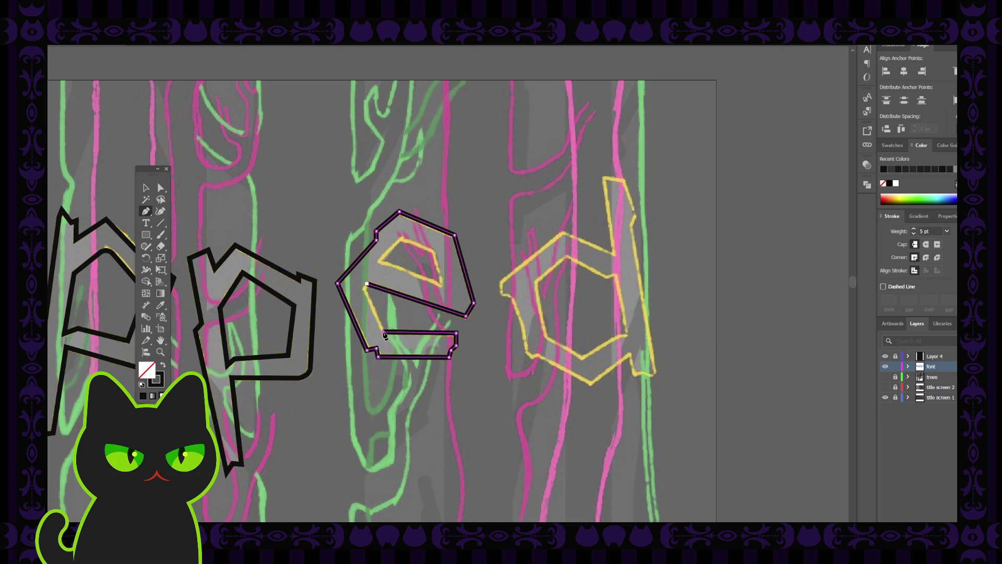
{"action": "left_click", "coordinate": [367, 285]}
{"action": "key", "text": "ctrl+shift+a"}
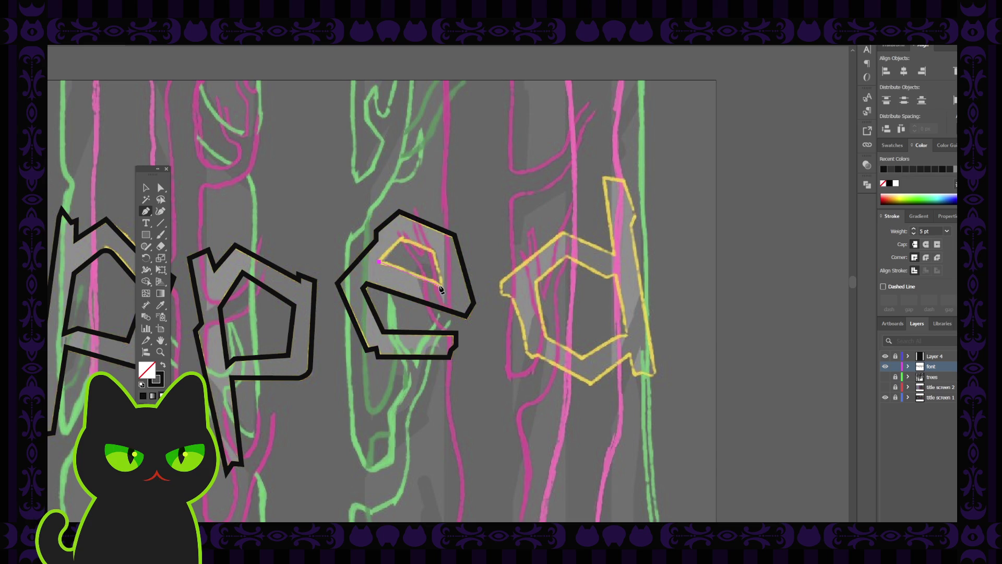
- Draw the 'e' inner counter as a closed path, check its anchors and pan to the yellow 'd'
{"action": "left_click", "coordinate": [441, 280]}
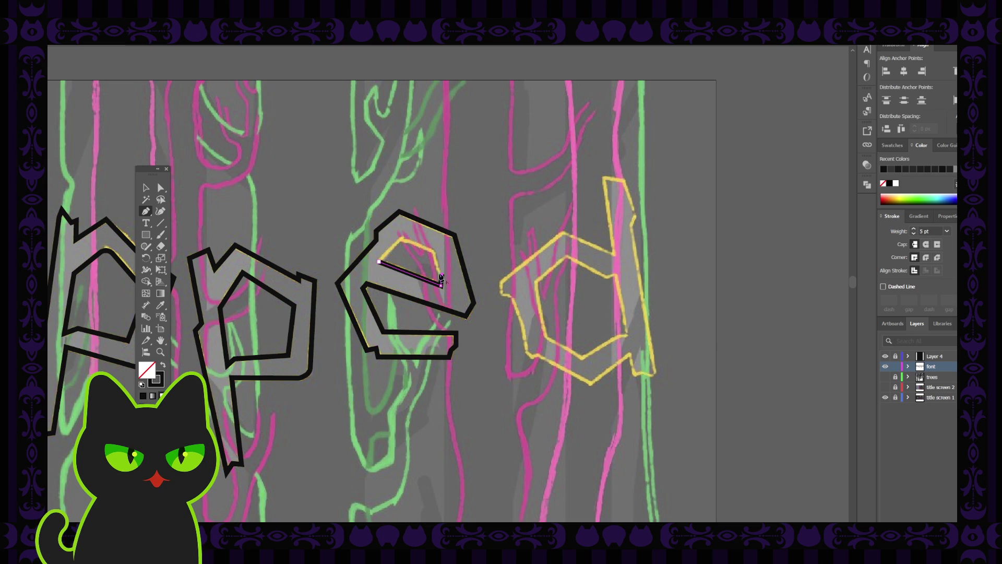
{"action": "left_click", "coordinate": [435, 253]}
{"action": "left_click", "coordinate": [401, 241]}
{"action": "left_click", "coordinate": [382, 263]}
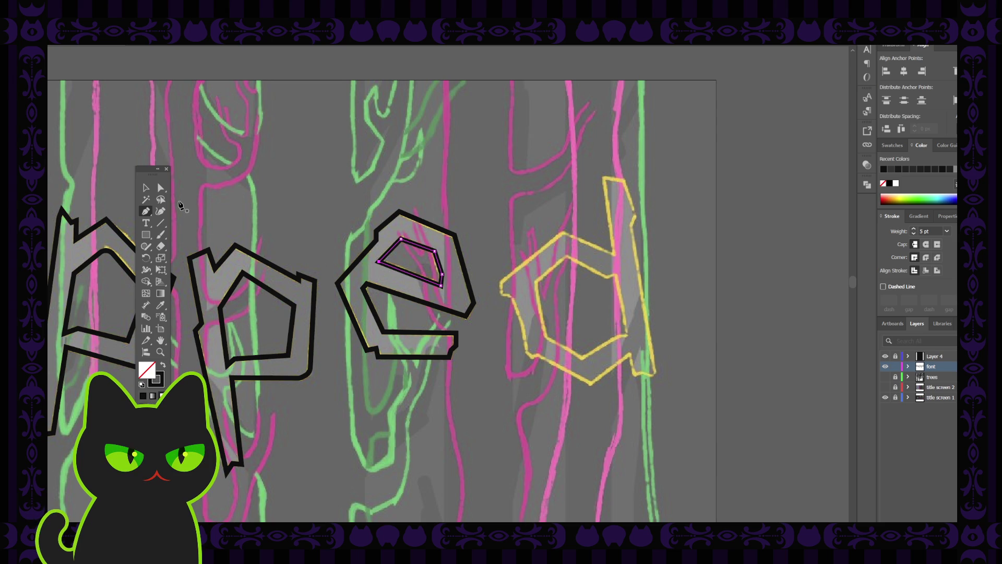
{"action": "left_click", "coordinate": [161, 188]}
{"action": "left_click", "coordinate": [401, 244]}
{"action": "left_click", "coordinate": [403, 282]}
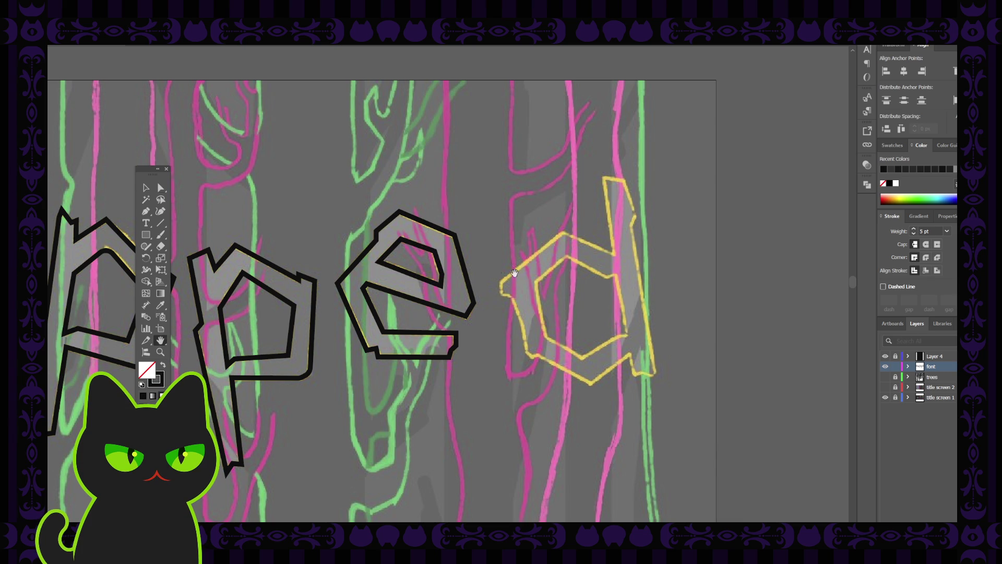
{"action": "mouse_move", "coordinate": [530, 265]}
{"action": "left_mouse_down"}
{"action": "mouse_move", "coordinate": [417, 260]}
{"action": "mouse_move", "coordinate": [408, 252]}
{"action": "left_mouse_up"}
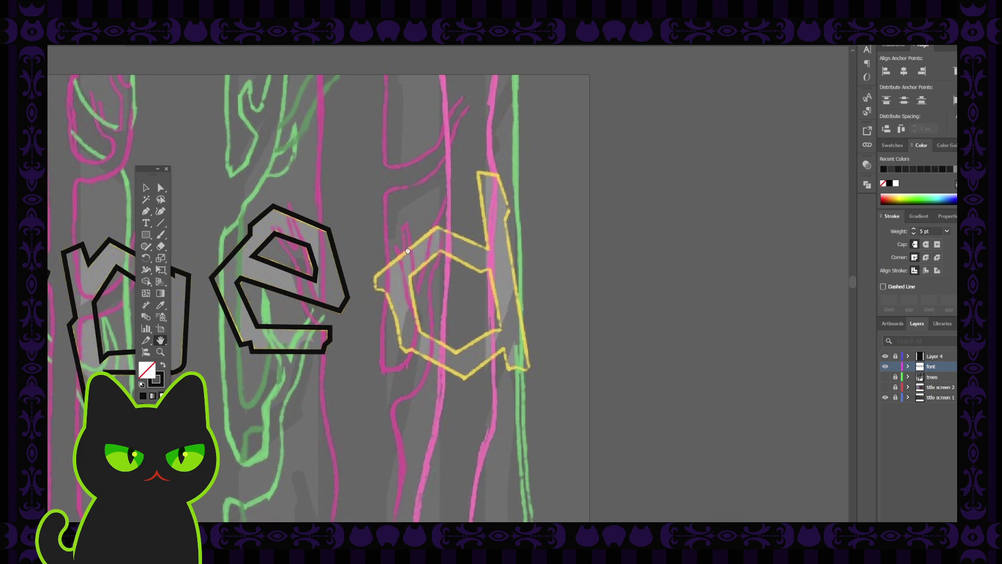
- Trace the d's left side, bottom and zigzag foot as straight Pen segments
{"action": "key", "text": "p"}
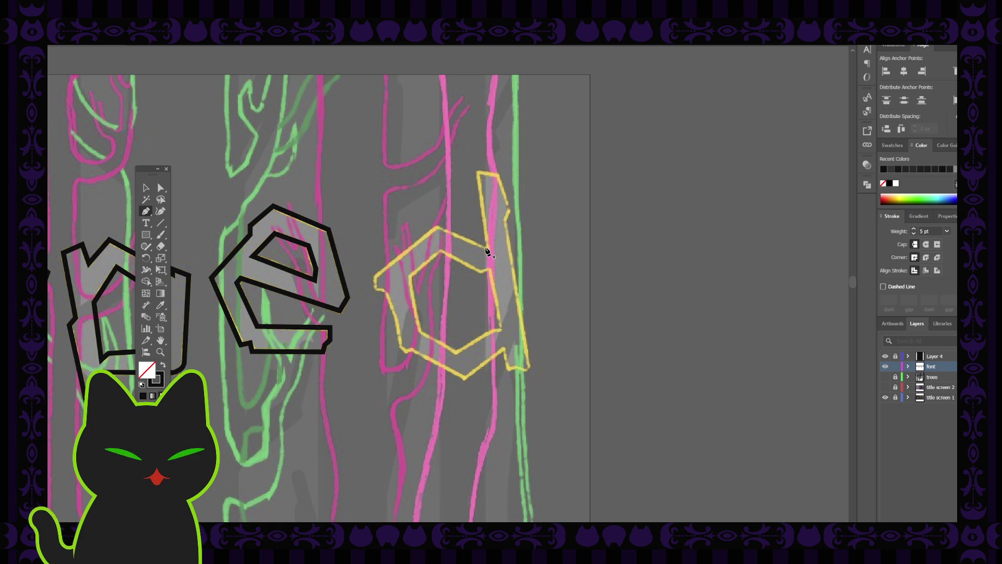
{"action": "left_click", "coordinate": [437, 229]}
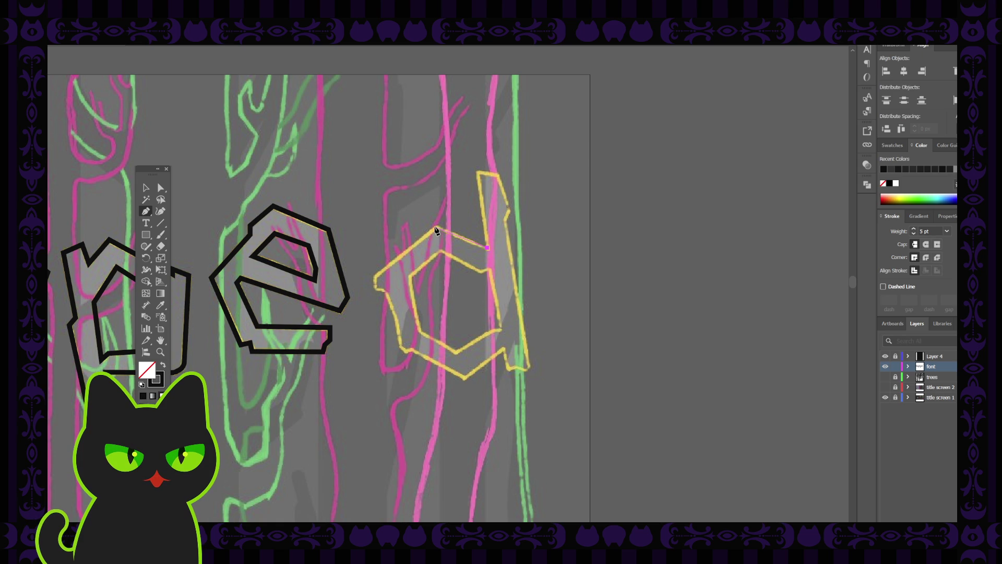
{"action": "left_click", "coordinate": [376, 274]}
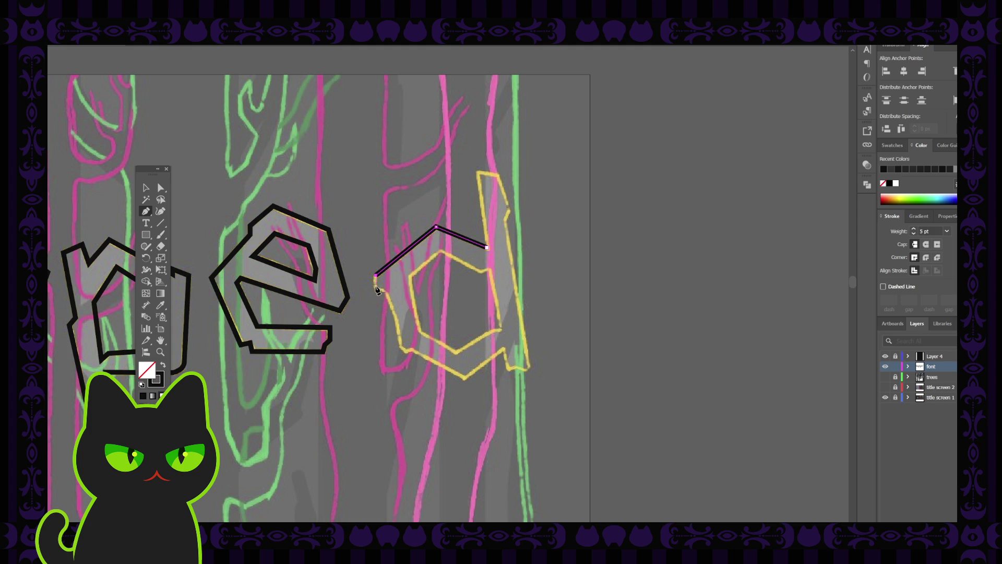
{"action": "left_click", "coordinate": [375, 287]}
{"action": "left_click", "coordinate": [384, 290]}
{"action": "left_click", "coordinate": [400, 345]}
{"action": "left_click", "coordinate": [406, 352]}
{"action": "left_click", "coordinate": [416, 351]}
{"action": "left_click", "coordinate": [466, 380]}
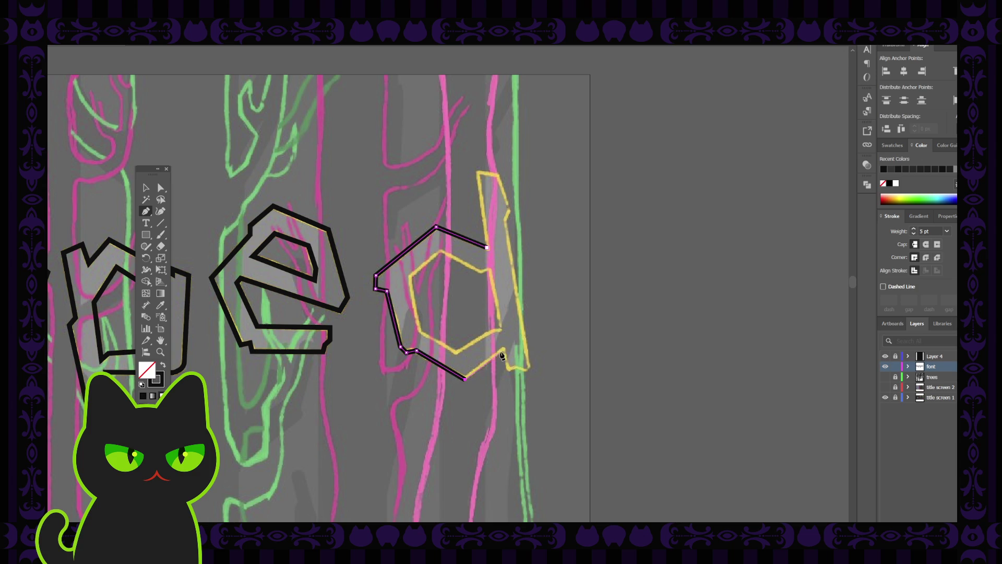
{"action": "left_click", "coordinate": [504, 349]}
{"action": "left_click", "coordinate": [509, 370]}
{"action": "left_click", "coordinate": [529, 371]}
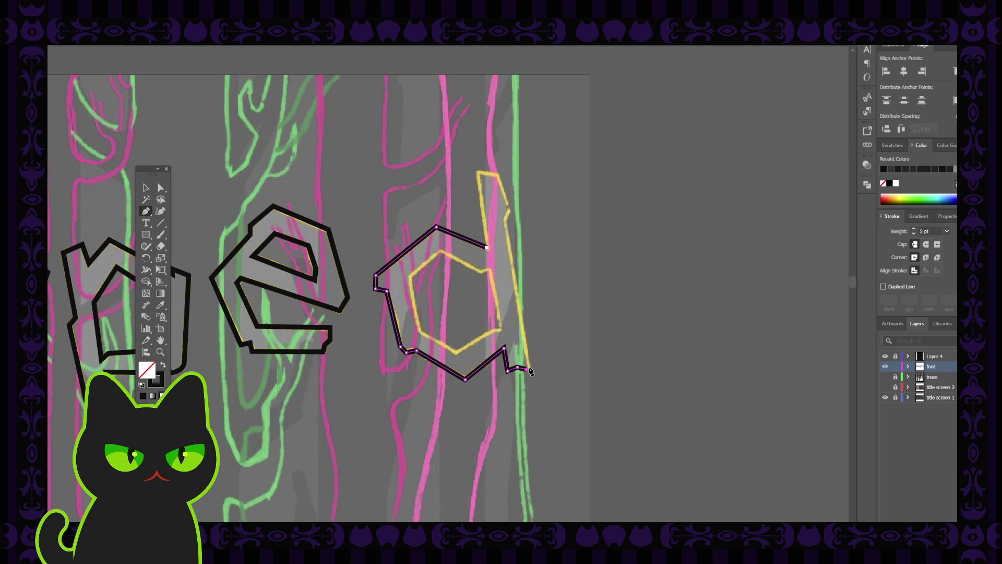
{"action": "key", "text": "Escape"}
- Resume from the foot, run up the tall stem and close the d's outer outline
{"action": "left_click", "coordinate": [527, 374]}
{"action": "left_click", "coordinate": [504, 219]}
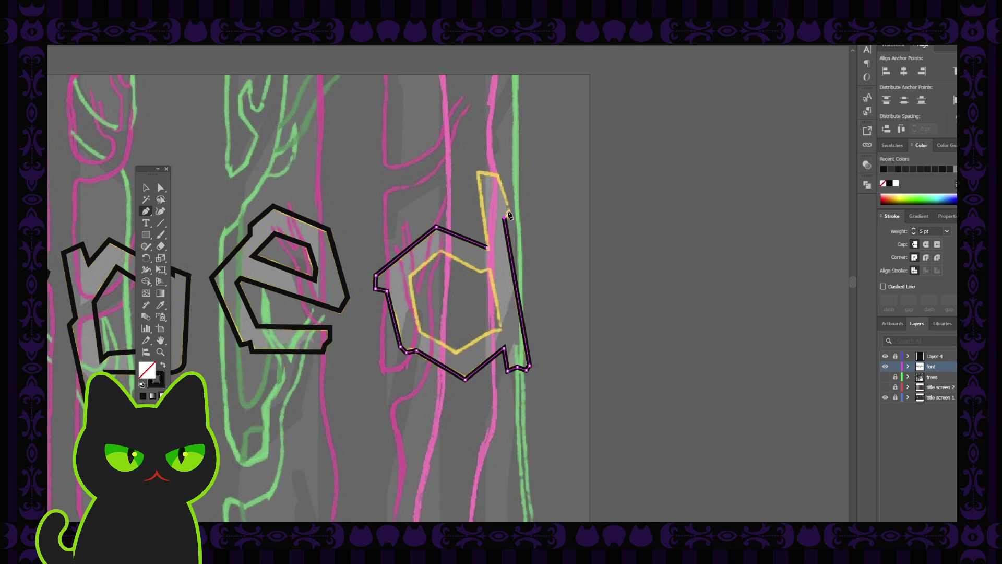
{"action": "left_click", "coordinate": [500, 174]}
{"action": "left_click", "coordinate": [478, 171]}
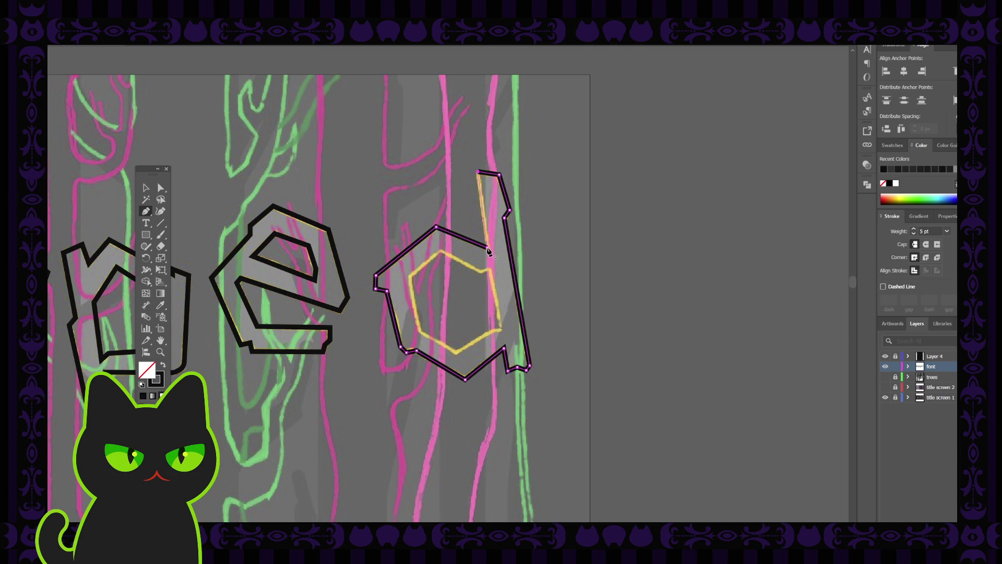
{"action": "left_click", "coordinate": [488, 249]}
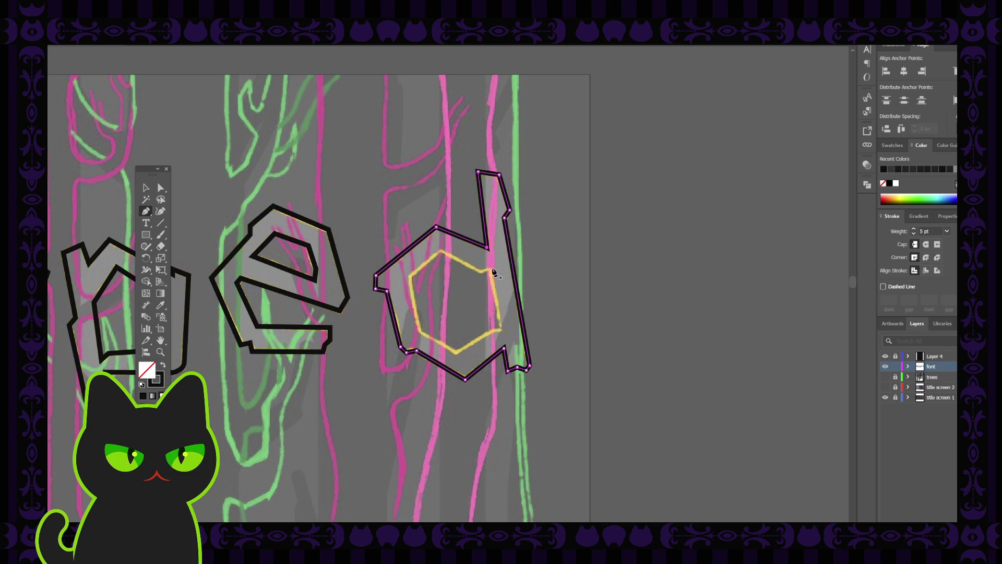
- Draw the closed hexagonal inner counter of the d
{"action": "left_click", "coordinate": [491, 273], "text": "ctrl"}
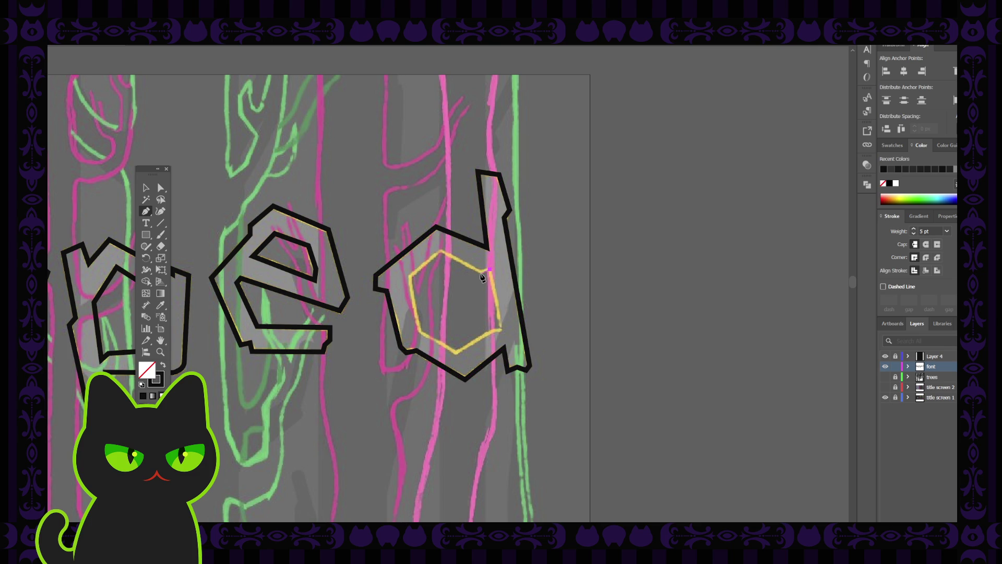
{"action": "left_click", "coordinate": [440, 252]}
{"action": "left_click", "coordinate": [411, 276]}
{"action": "left_click", "coordinate": [420, 334]}
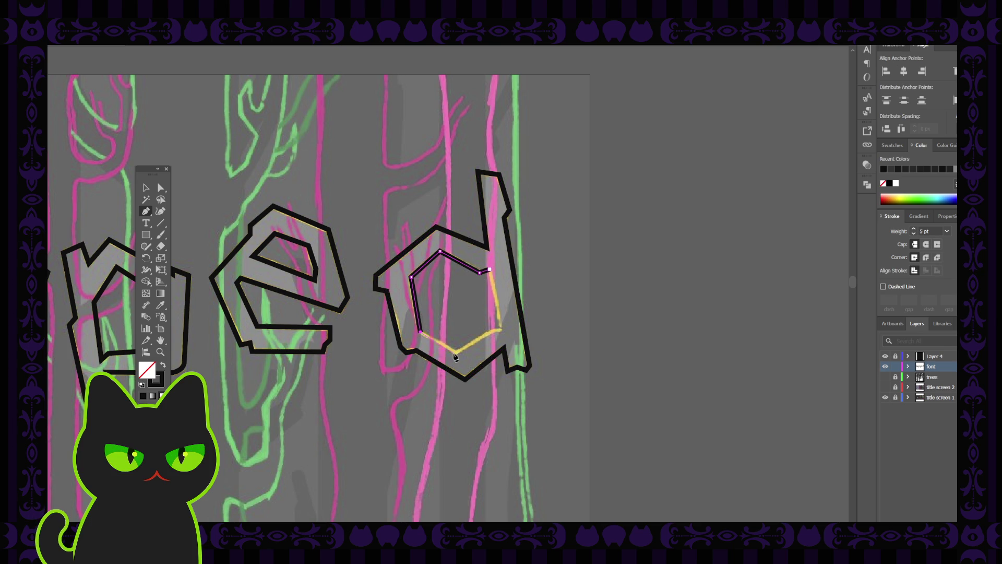
{"action": "left_click", "coordinate": [456, 353]}
{"action": "left_click", "coordinate": [500, 331]}
{"action": "left_click", "coordinate": [489, 270]}
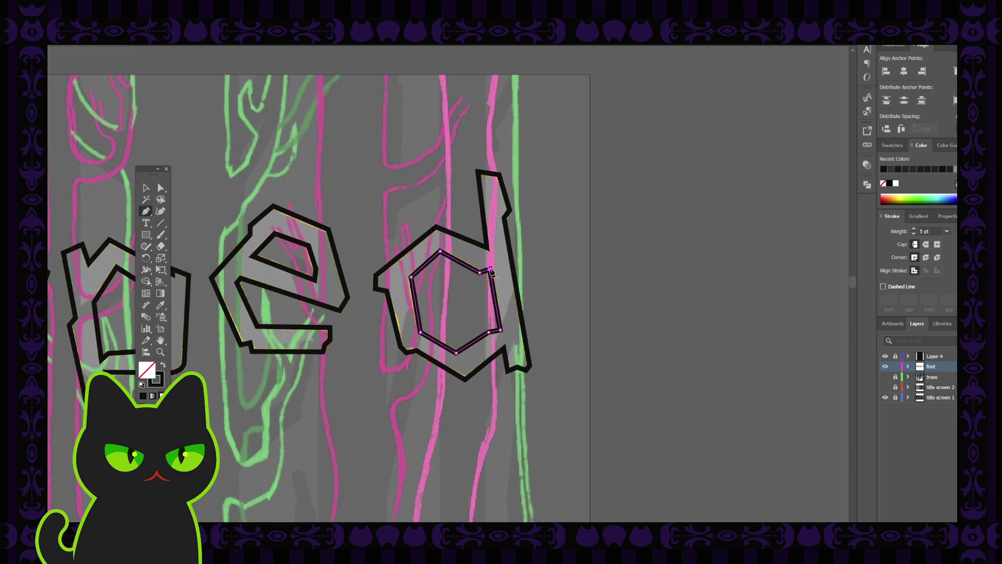
- Deselect the finished paths and zoom out to show the whole word sapped
{"action": "key", "text": "v"}
{"action": "left_click", "coordinate": [245, 179]}
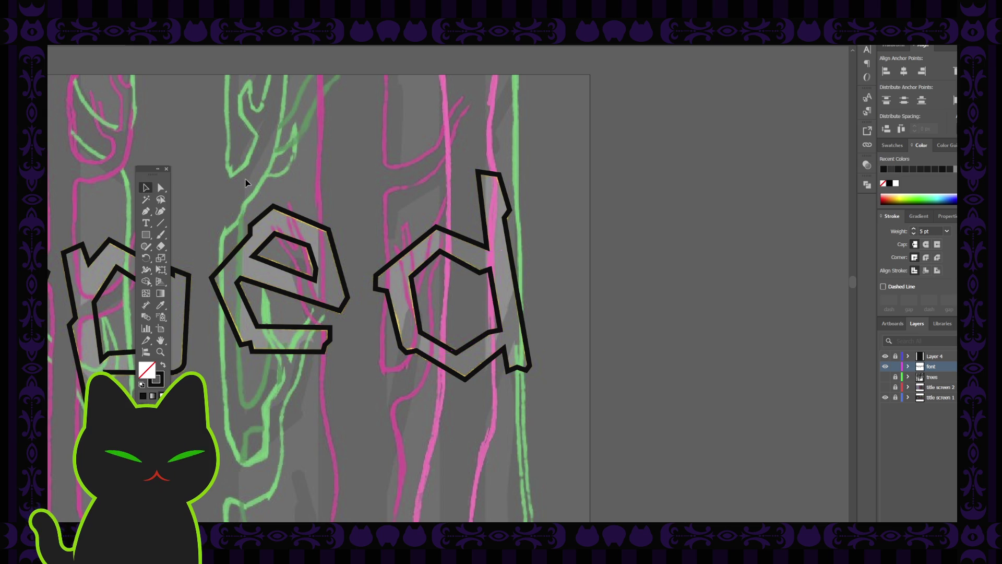
{"action": "key", "text": "ctrl+minus"}
{"action": "key", "text": "ctrl+minus"}
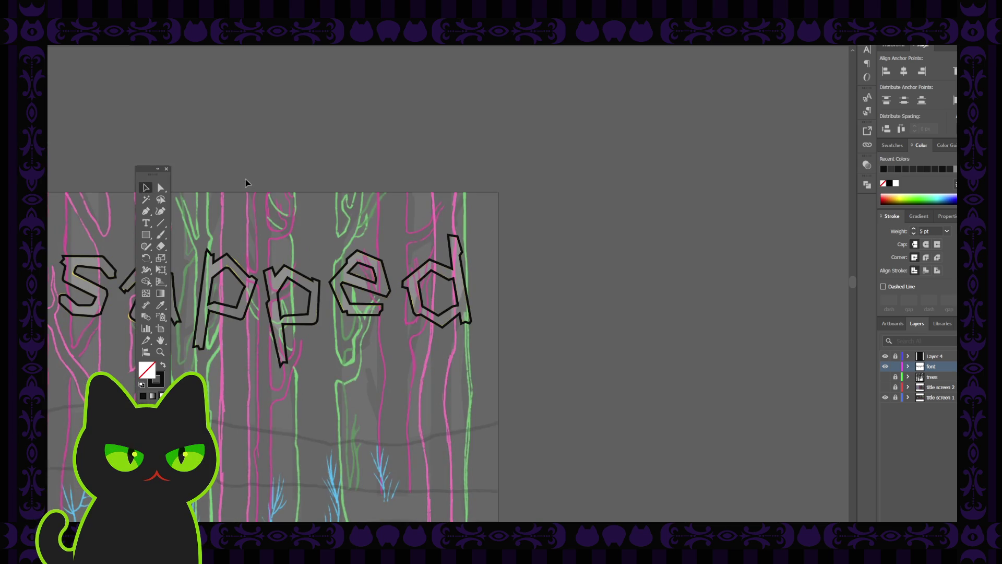
- Select the e outline and zoom in on it with the whole letter picked up
{"action": "mouse_move", "coordinate": [258, 272]}
{"action": "left_mouse_down"}
{"action": "mouse_move", "coordinate": [314, 276]}
{"action": "mouse_move", "coordinate": [256, 277]}
{"action": "left_mouse_up"}
{"action": "left_click", "coordinate": [160, 188]}
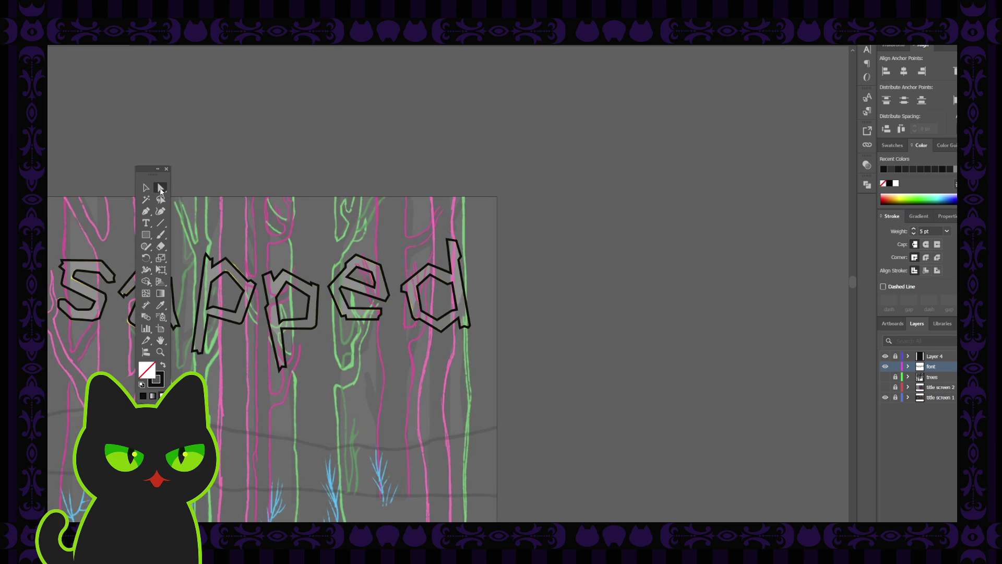
{"action": "left_click", "coordinate": [385, 321]}
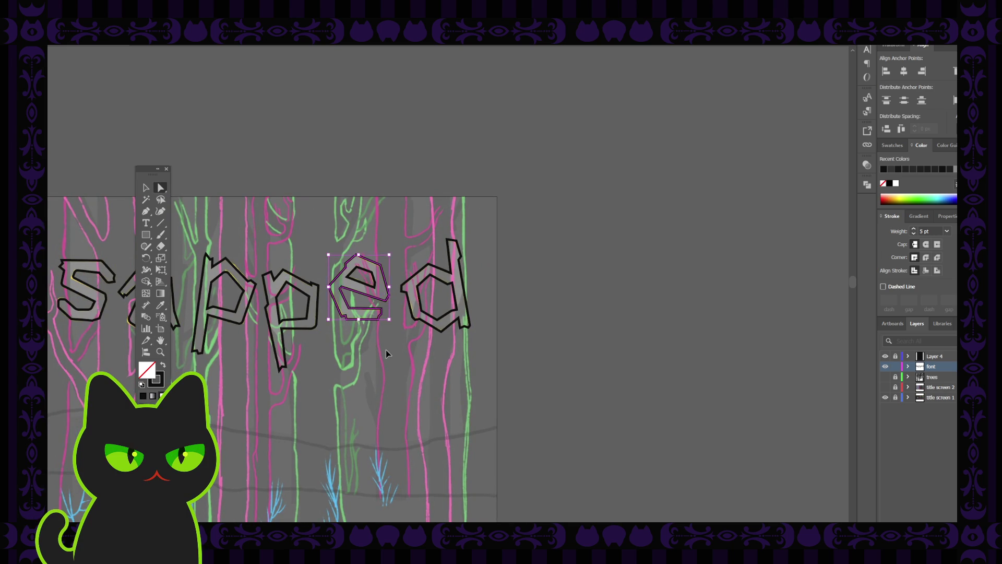
{"action": "key", "text": "ctrl+plus"}
{"action": "key", "text": "ctrl+plus"}
{"action": "left_click", "coordinate": [417, 342]}
{"action": "left_click", "coordinate": [145, 188]}
{"action": "left_click", "coordinate": [361, 219]}
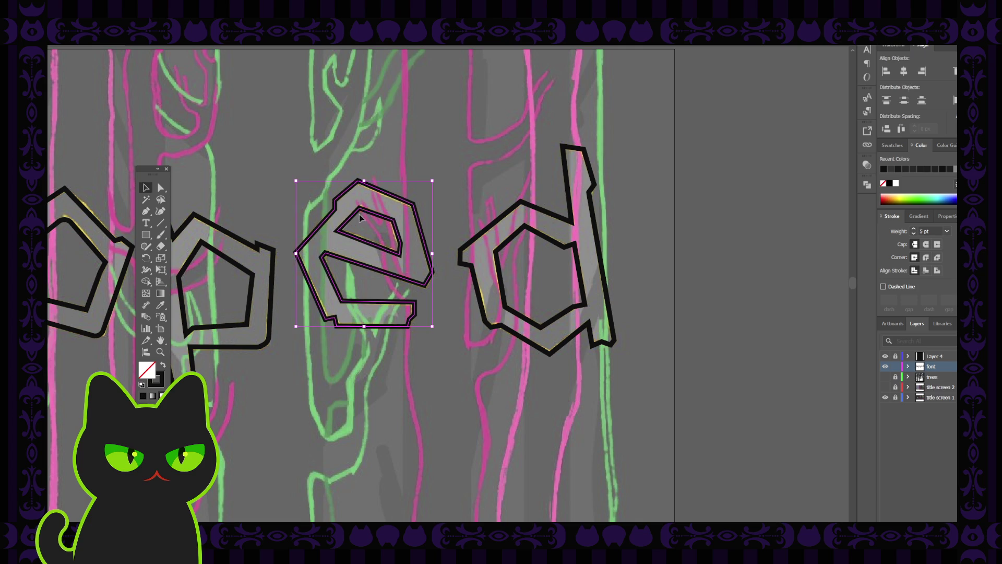
- Undo an accidental move of the e and inspect its right-side anchors
{"action": "left_click_drag", "start_coordinate": [367, 213], "coordinate": [322, 135]}
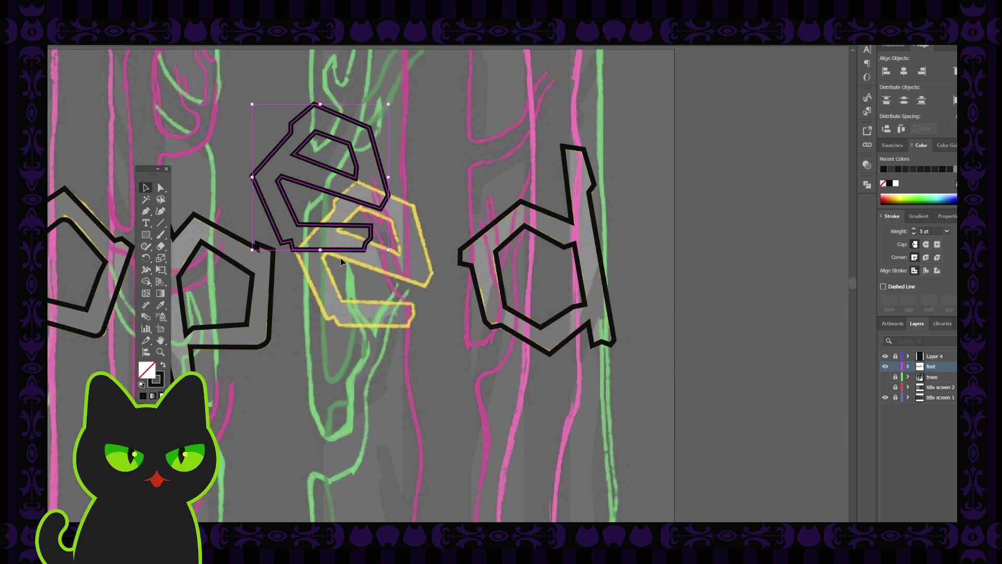
{"action": "key", "text": "ctrl+z"}
{"action": "key", "text": "a"}
{"action": "left_click", "coordinate": [416, 312]}
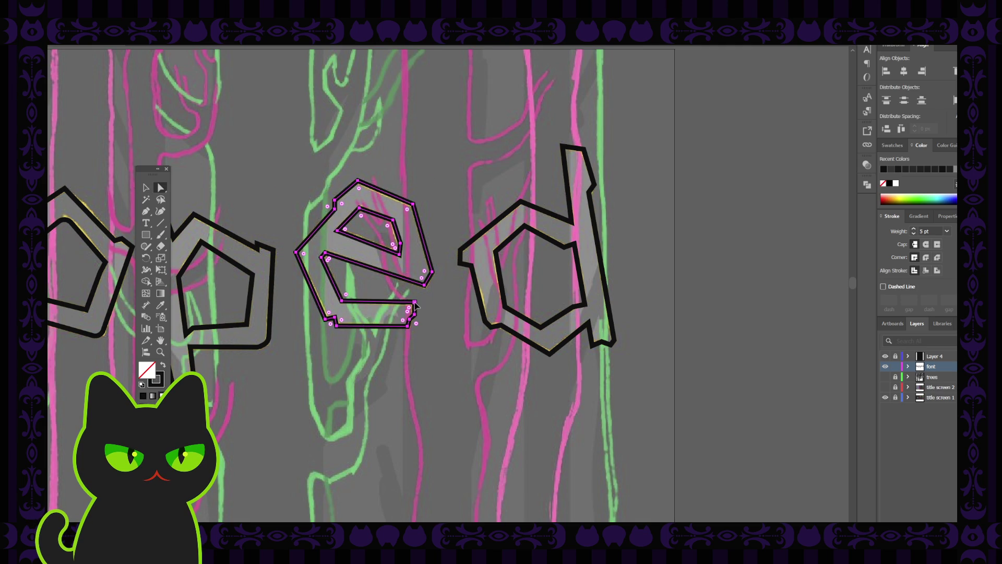
{"action": "left_click", "coordinate": [410, 306], "text": "shift"}
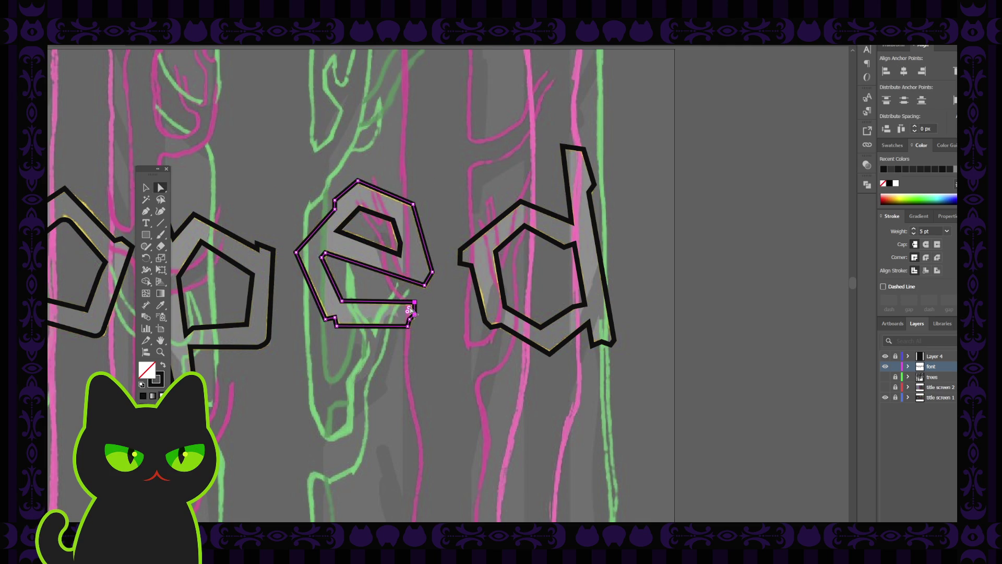
{"action": "left_click", "coordinate": [430, 298]}
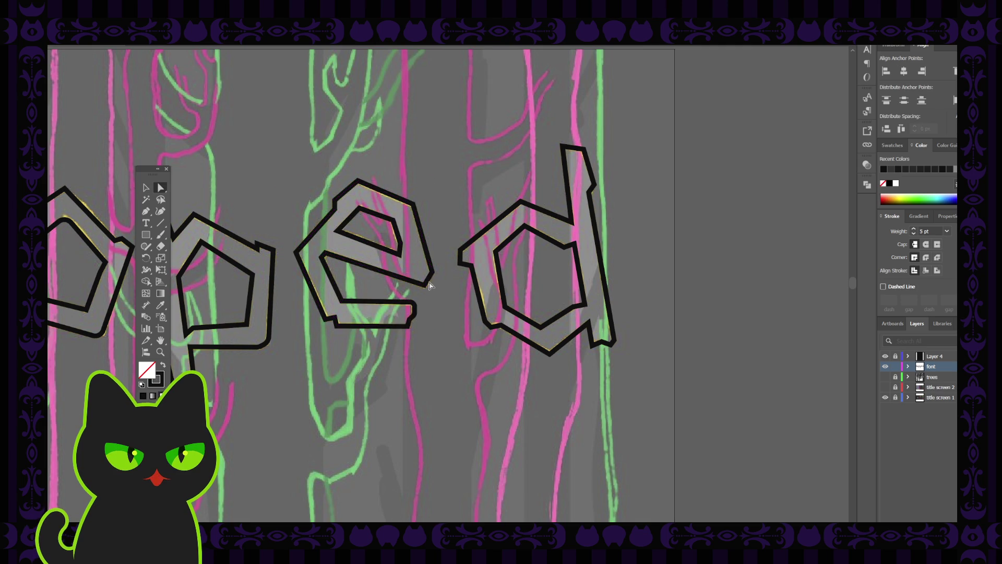
{"action": "left_click", "coordinate": [424, 272]}
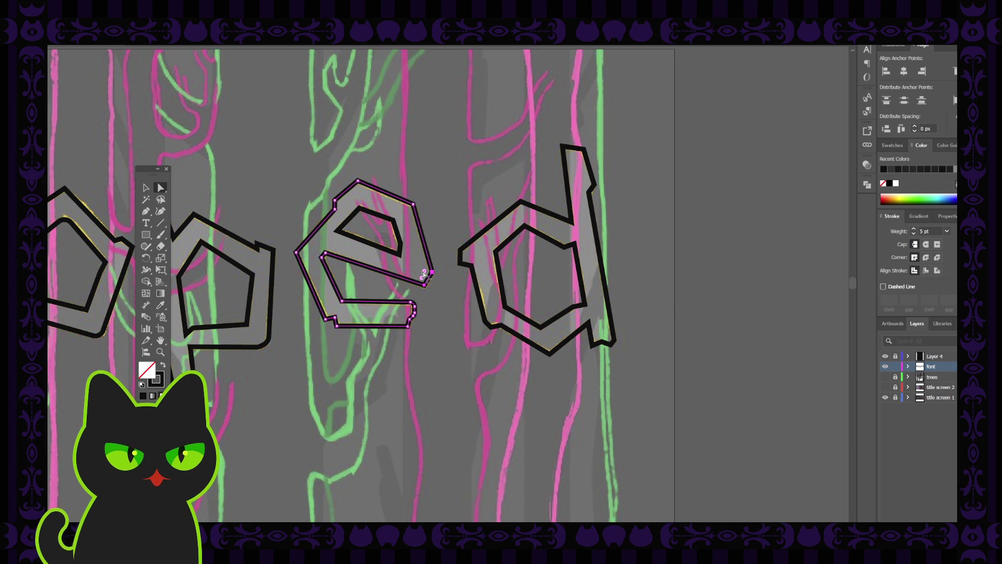
{"action": "left_click", "coordinate": [424, 273], "text": "shift"}
{"action": "left_click", "coordinate": [432, 301]}
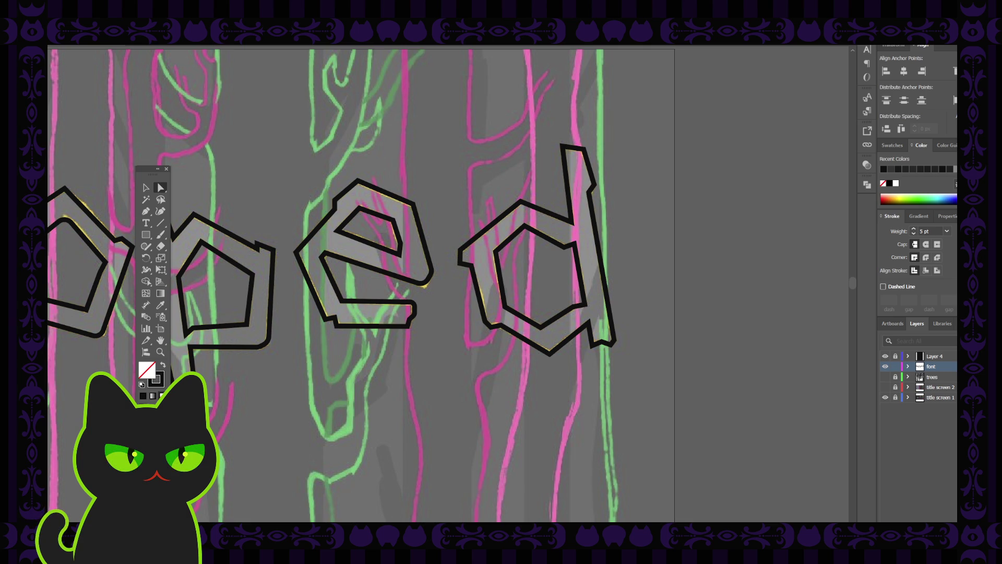
- Pick up the whole e, nudge it slightly, then show its anchors again
{"action": "left_click", "coordinate": [407, 325]}
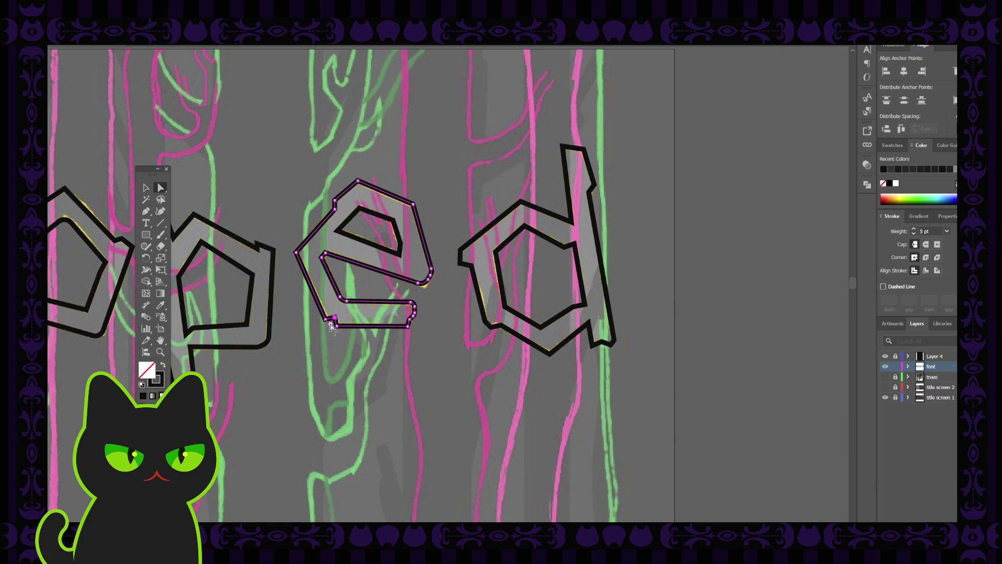
{"action": "left_click", "coordinate": [364, 351]}
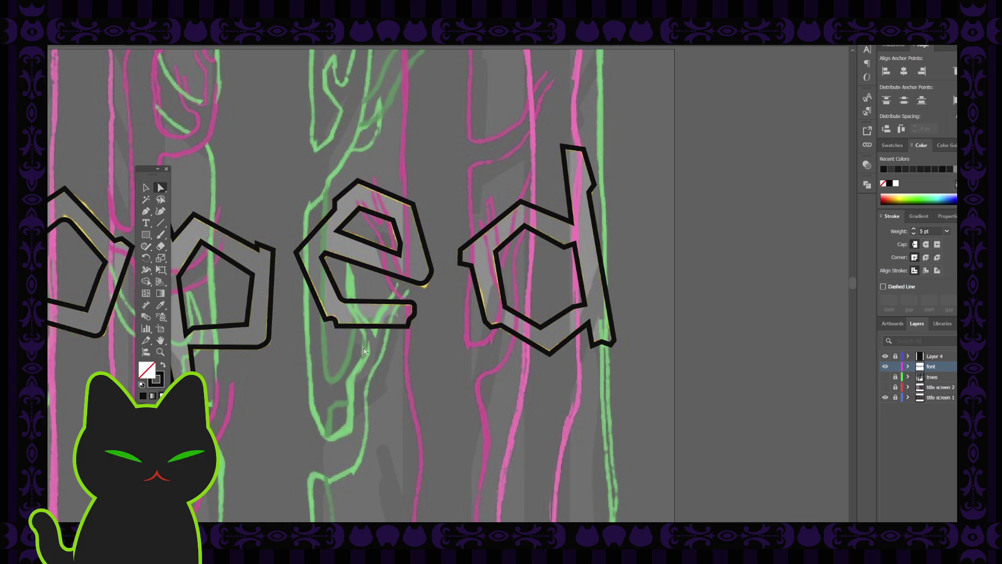
{"action": "left_click", "coordinate": [392, 321]}
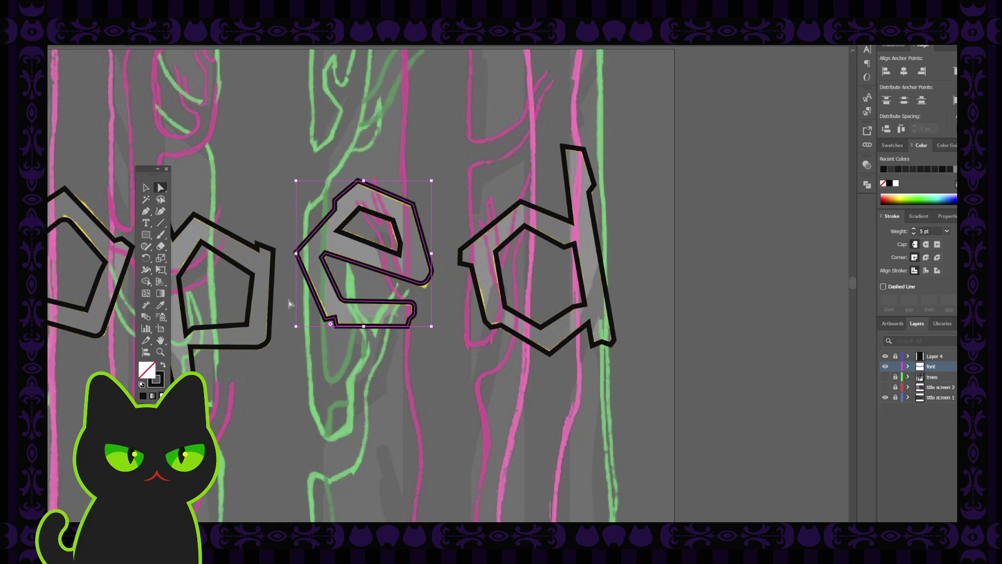
{"action": "left_click", "coordinate": [146, 187]}
{"action": "left_click", "coordinate": [300, 162]}
{"action": "mouse_move", "coordinate": [376, 219]}
{"action": "left_mouse_down"}
{"action": "mouse_move", "coordinate": [414, 179]}
{"action": "mouse_move", "coordinate": [377, 217]}
{"action": "left_mouse_up"}
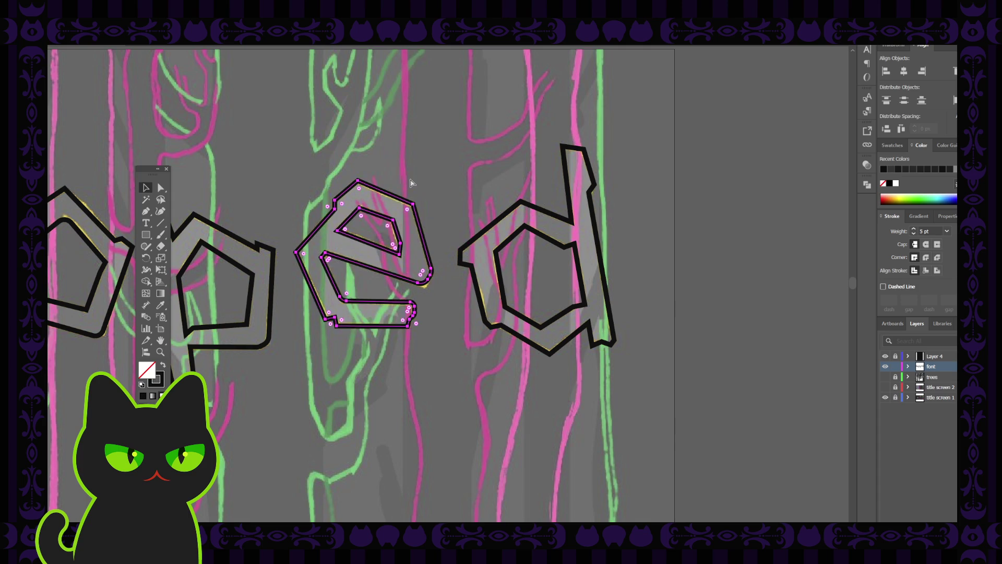
{"action": "left_click", "coordinate": [160, 187]}
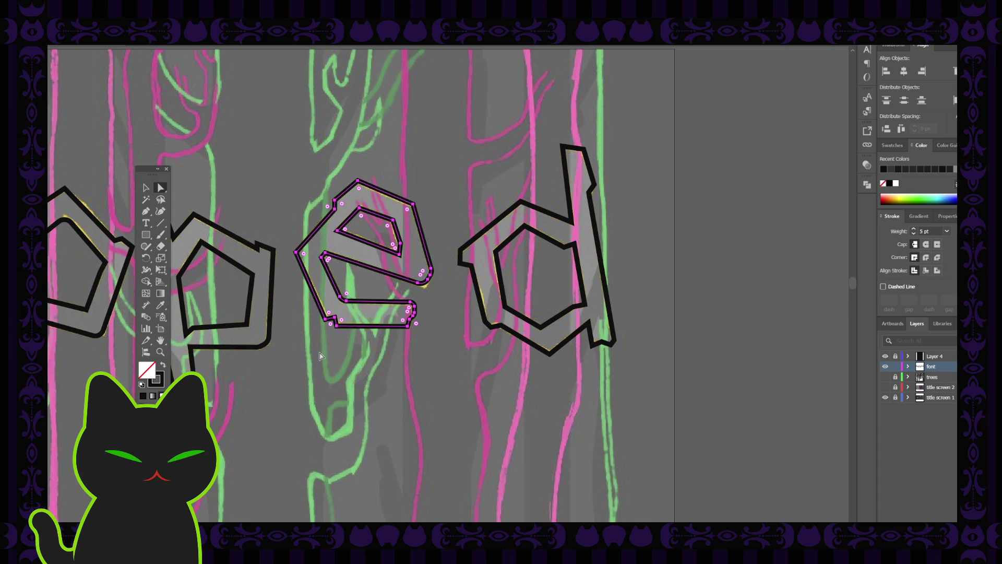
- Check the e's lower-left anchor, then adjust the anchors of the d's inner hexagon
{"action": "left_click", "coordinate": [336, 320]}
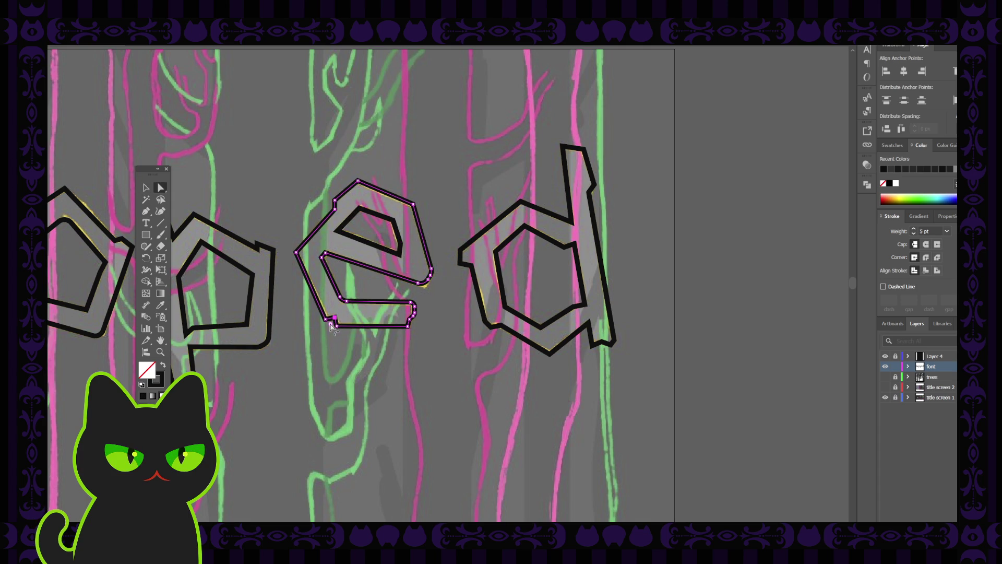
{"action": "left_click", "coordinate": [407, 329]}
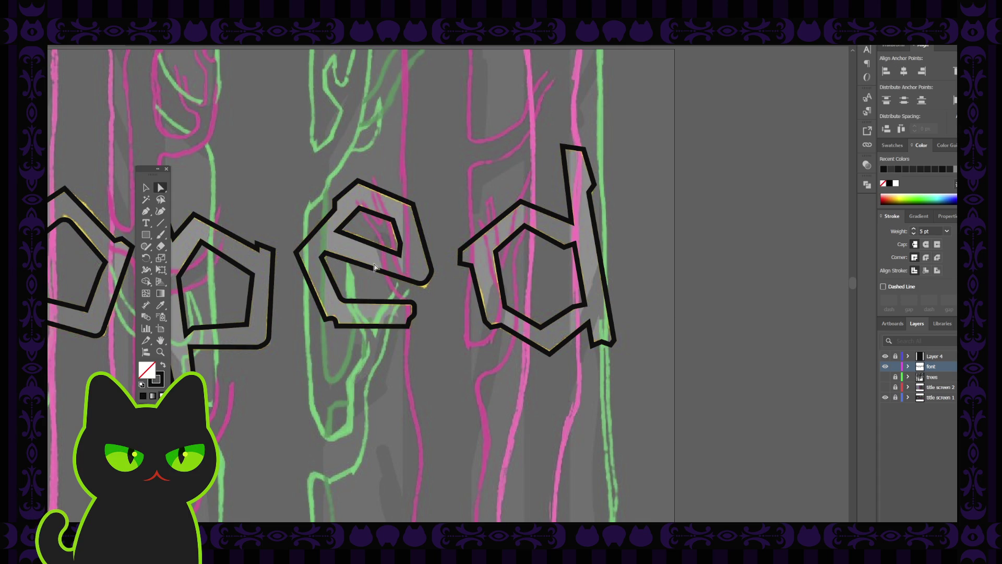
{"action": "left_click", "coordinate": [500, 254]}
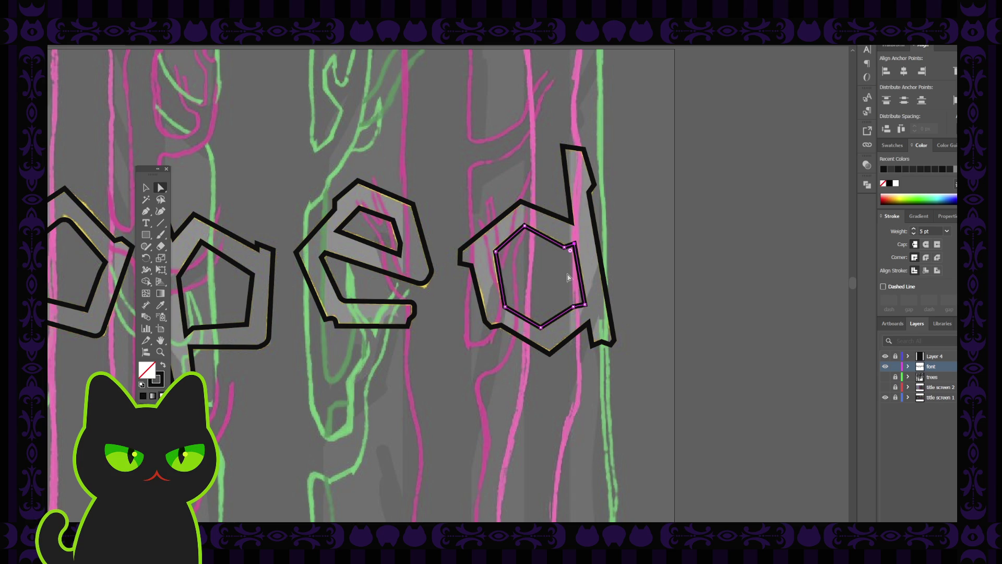
{"action": "left_click", "coordinate": [587, 305]}
- Try shifting the whole d right, undo it, and inspect its corner anchors
{"action": "left_click", "coordinate": [146, 187]}
{"action": "left_click", "coordinate": [223, 160]}
{"action": "left_click", "coordinate": [512, 247]}
{"action": "left_click_drag", "start_coordinate": [512, 247], "coordinate": [645, 249]}
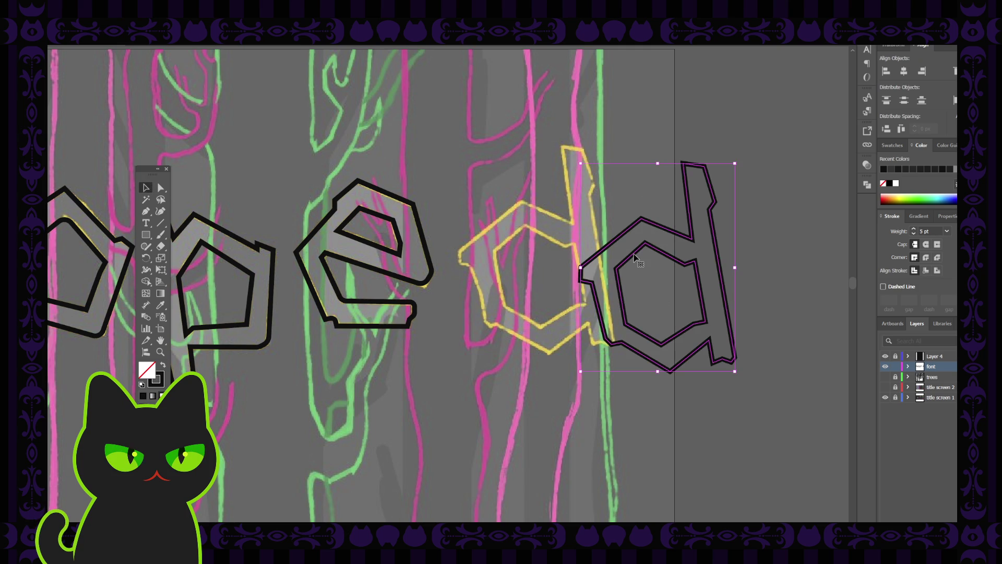
{"action": "key", "text": "ctrl+z"}
{"action": "left_click", "coordinate": [160, 187]}
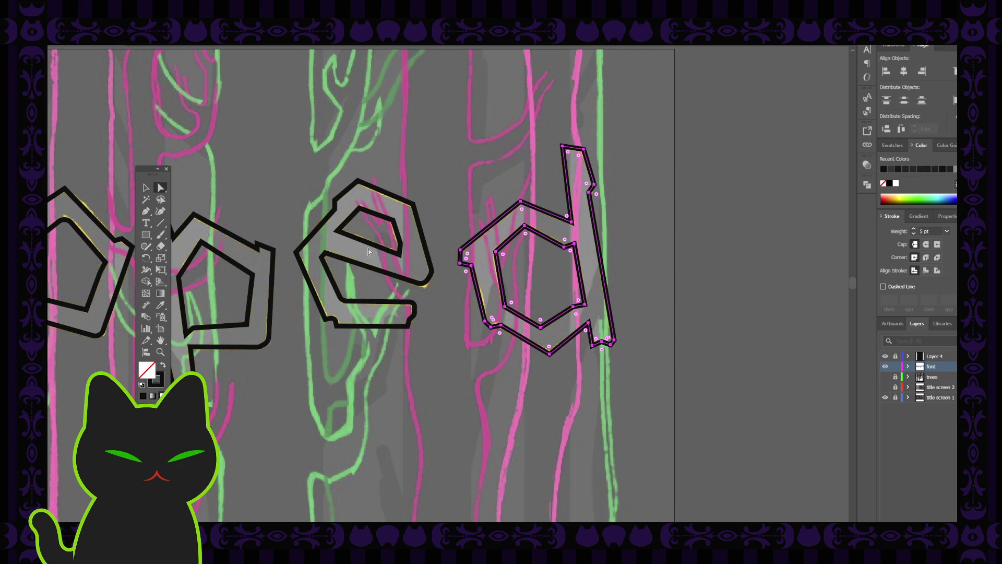
{"action": "left_click", "coordinate": [462, 253]}
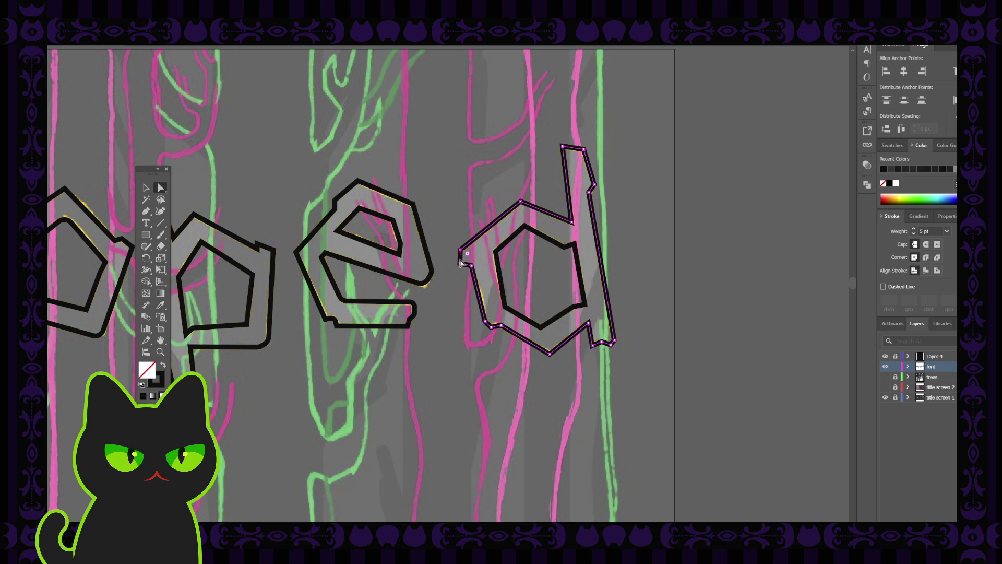
{"action": "left_click", "coordinate": [463, 254]}
{"action": "left_click", "coordinate": [468, 230]}
{"action": "left_click", "coordinate": [487, 324]}
{"action": "left_click", "coordinate": [552, 356]}
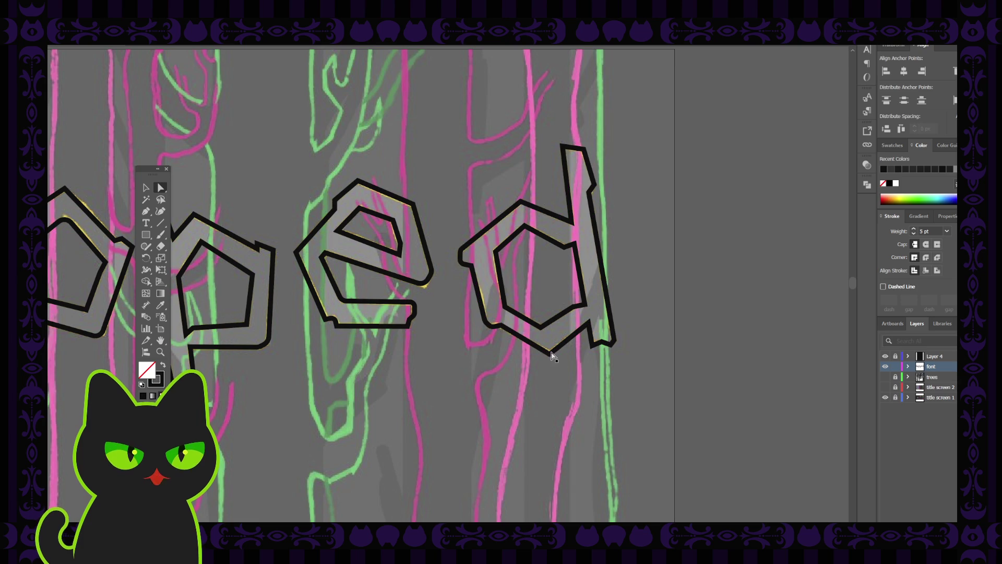
{"action": "left_click", "coordinate": [550, 352]}
- Trial-move the d twice and undo, then select its bottom-right anchor
{"action": "left_click", "coordinate": [146, 187]}
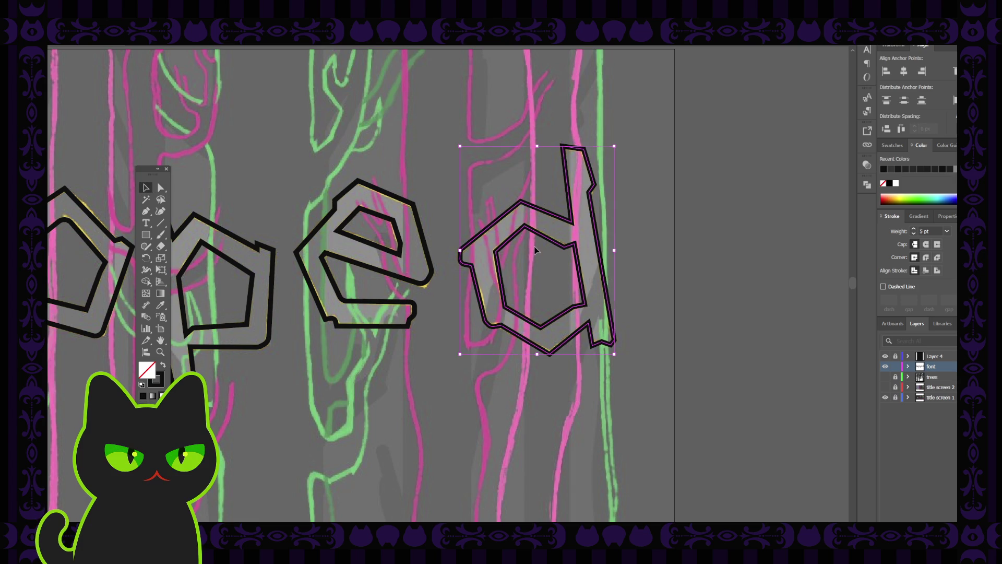
{"action": "left_click_drag", "start_coordinate": [536, 250], "coordinate": [646, 231]}
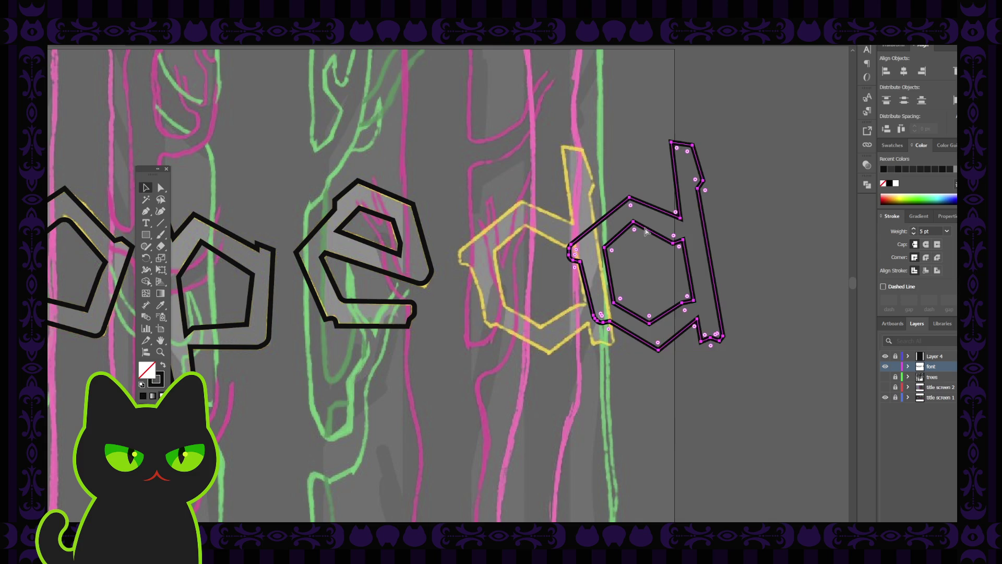
{"action": "key", "text": "ctrl+z"}
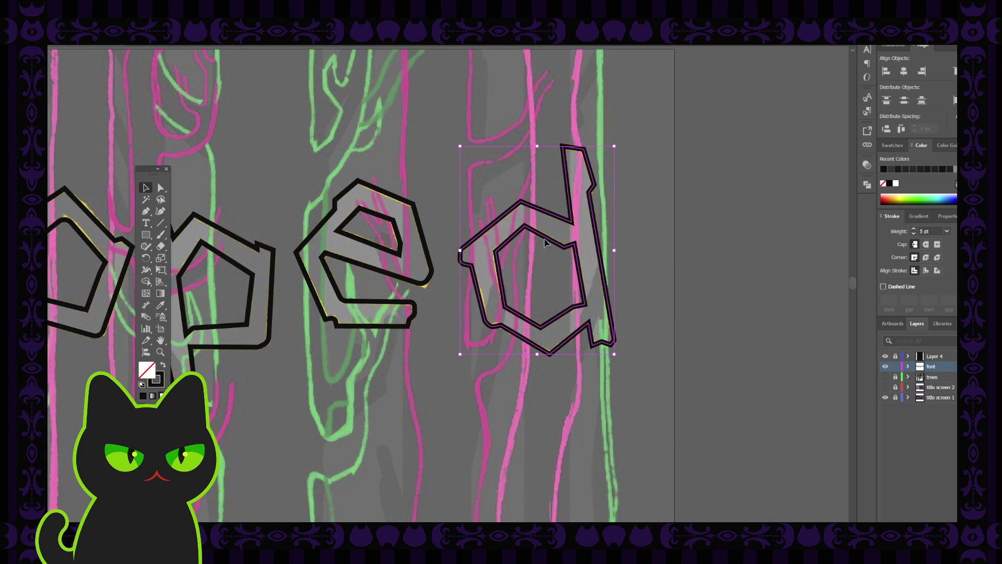
{"action": "left_click_drag", "start_coordinate": [578, 267], "coordinate": [551, 231]}
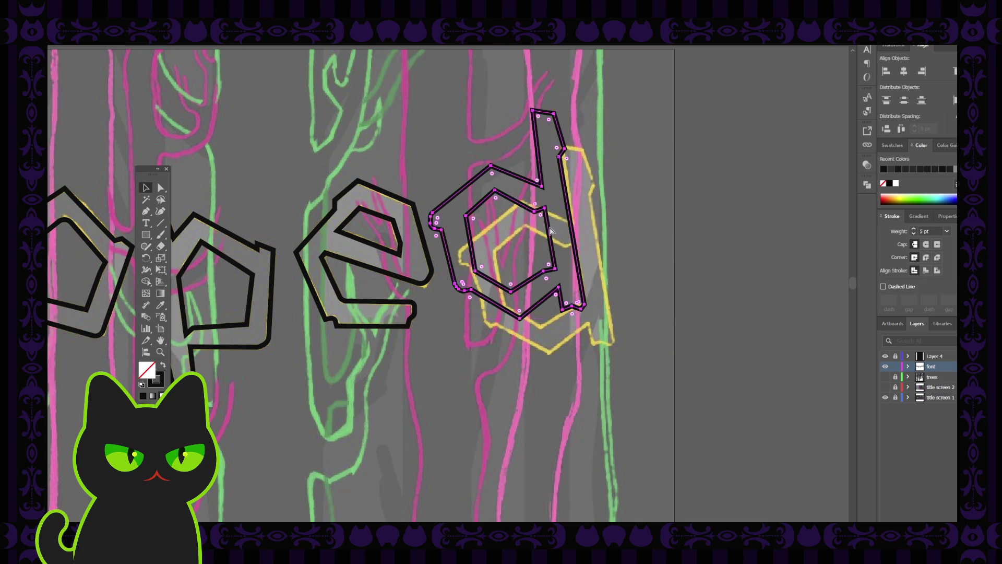
{"action": "key", "text": "ctrl+z"}
{"action": "left_click", "coordinate": [160, 188]}
{"action": "left_click", "coordinate": [590, 361]}
{"action": "left_click", "coordinate": [595, 343]}
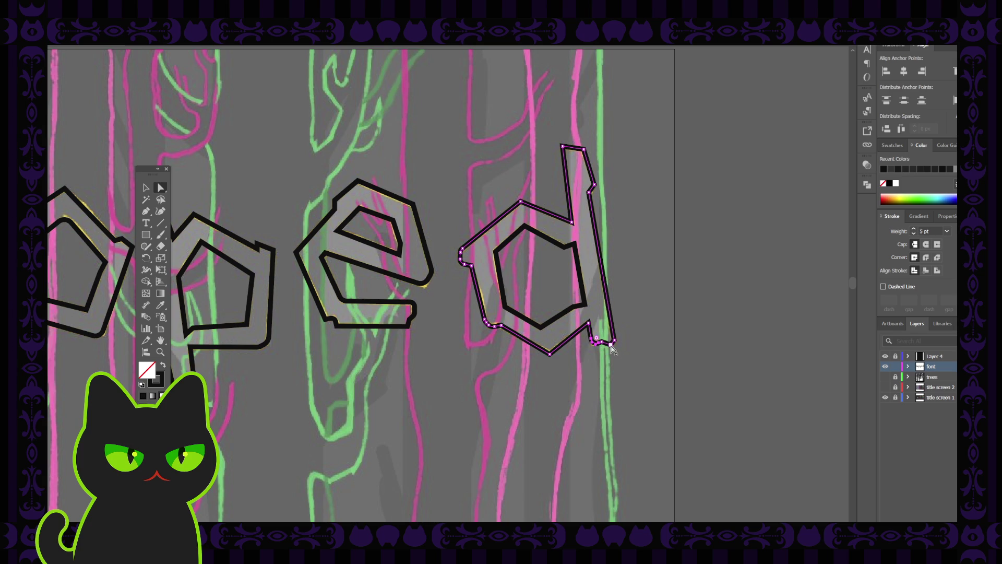
{"action": "left_click", "coordinate": [610, 340]}
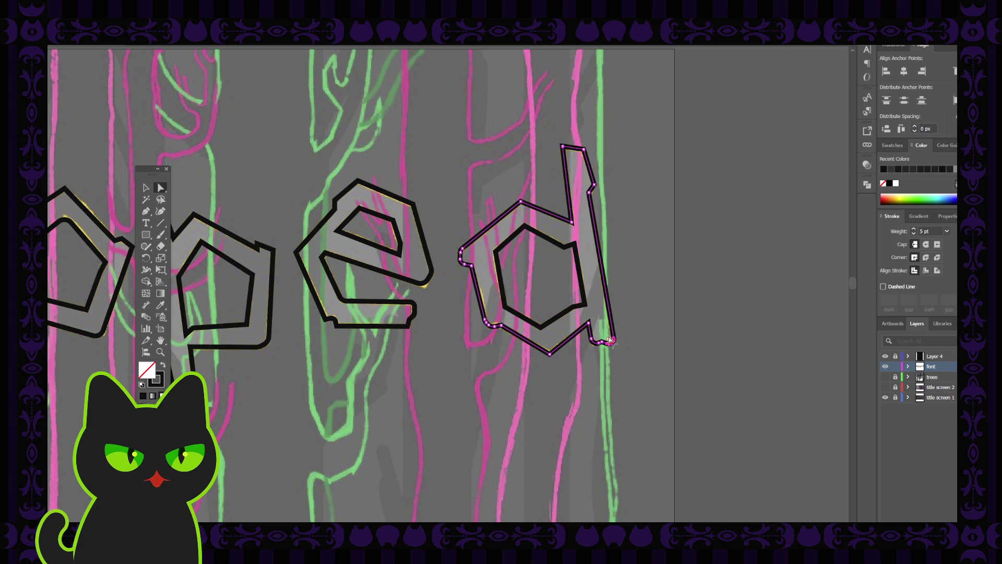
{"action": "left_click", "coordinate": [645, 347]}
{"action": "key", "text": "ctrl+z"}
{"action": "left_click", "coordinate": [674, 239]}
- Round off the d's sharp top-left corner with the live-corner widget and check the stem anchors
{"action": "left_click", "coordinate": [564, 149]}
{"action": "left_click_drag", "start_coordinate": [570, 154], "coordinate": [577, 157]}
{"action": "left_click", "coordinate": [602, 149]}
{"action": "left_click", "coordinate": [591, 190]}
{"action": "left_click", "coordinate": [593, 195]}
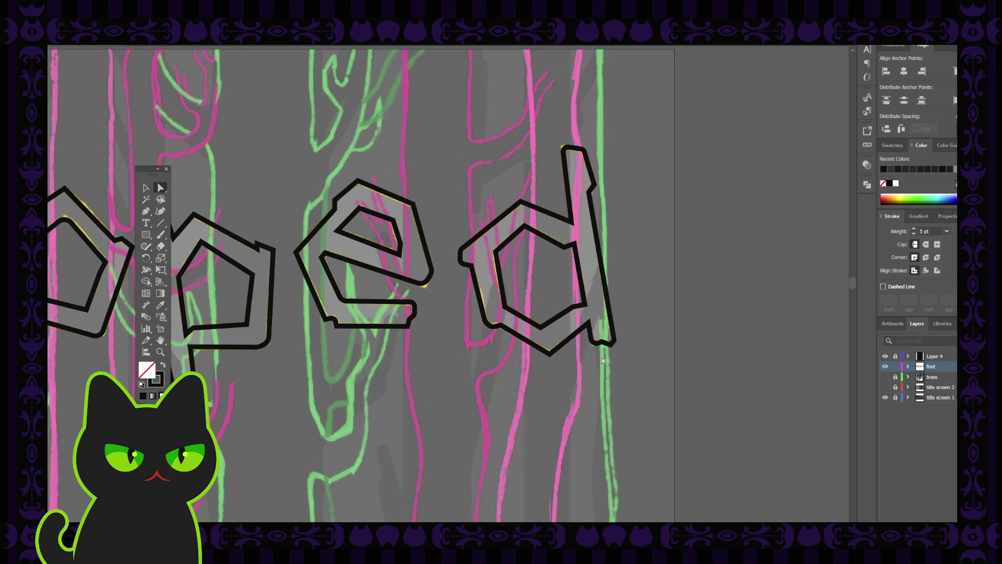
{"action": "left_click", "coordinate": [594, 188]}
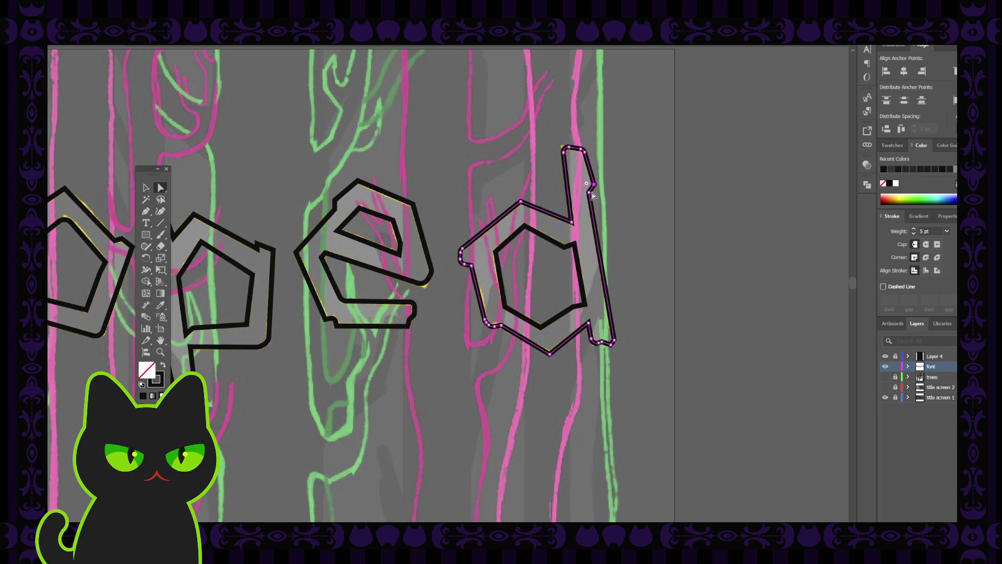
{"action": "left_click", "coordinate": [594, 185]}
{"action": "left_click", "coordinate": [589, 193]}
{"action": "left_click", "coordinate": [579, 210]}
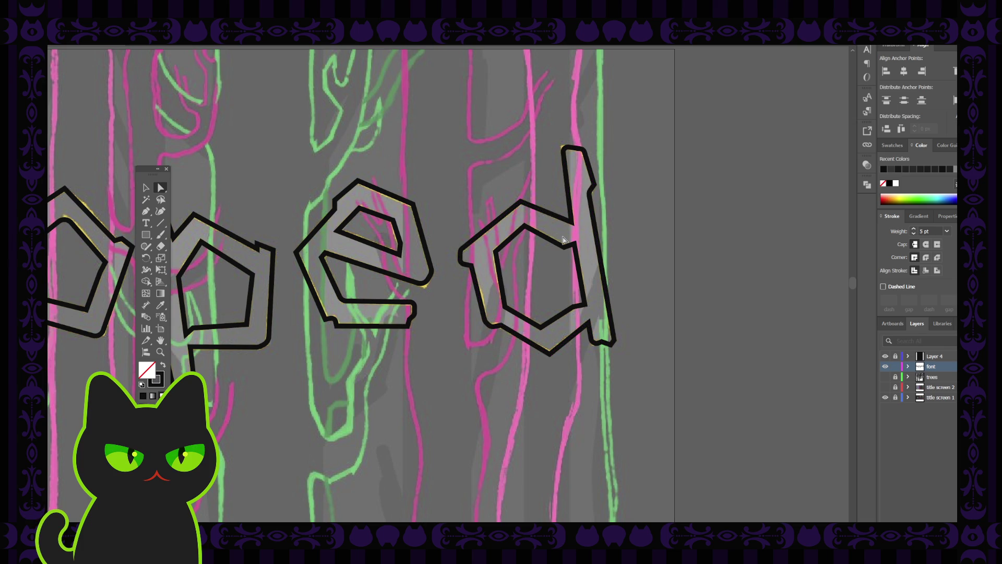
- Zoom out and pan to bring the whole word sapped into view
{"action": "key", "text": "ctrl+minus"}
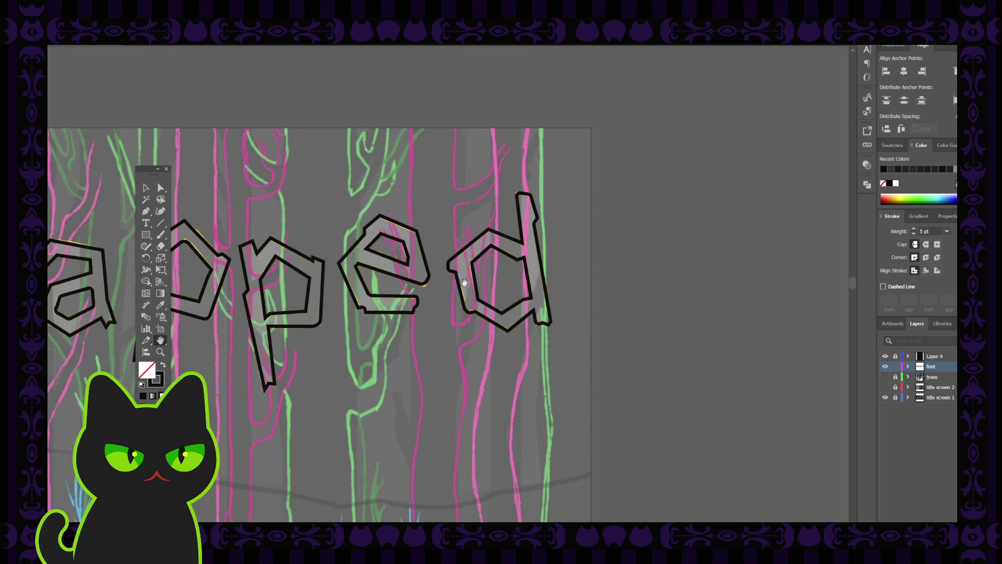
{"action": "key", "text": "ctrl+plus"}
{"action": "left_click_drag", "start_coordinate": [549, 287], "coordinate": [694, 278]}
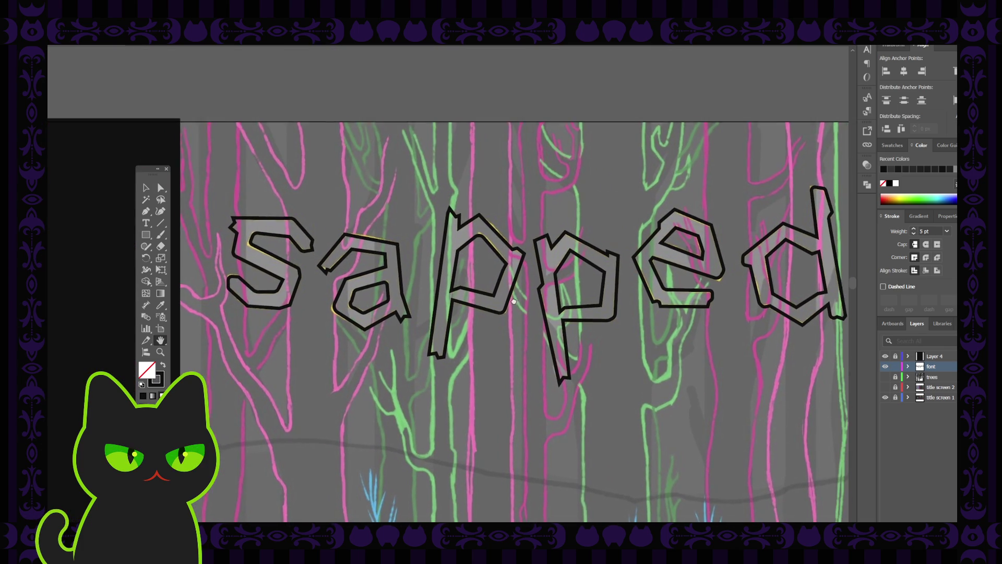
{"action": "left_click", "coordinate": [160, 188]}
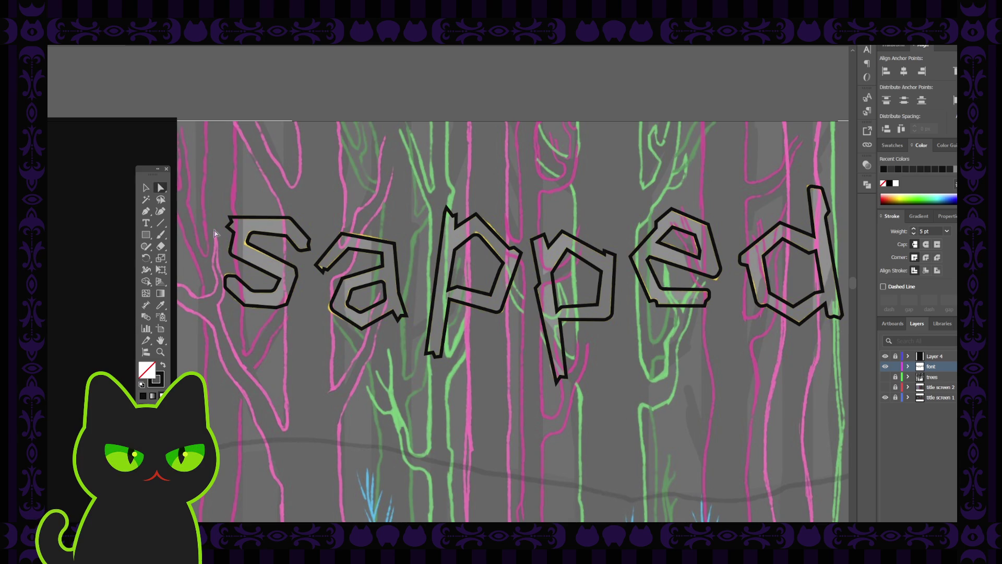
{"action": "left_click", "coordinate": [559, 381]}
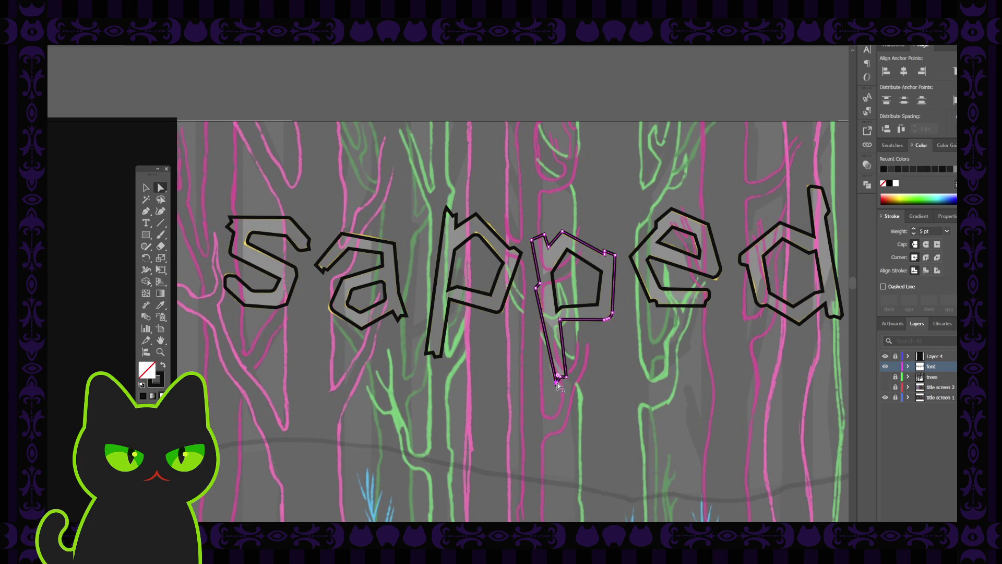
{"action": "left_click", "coordinate": [572, 380]}
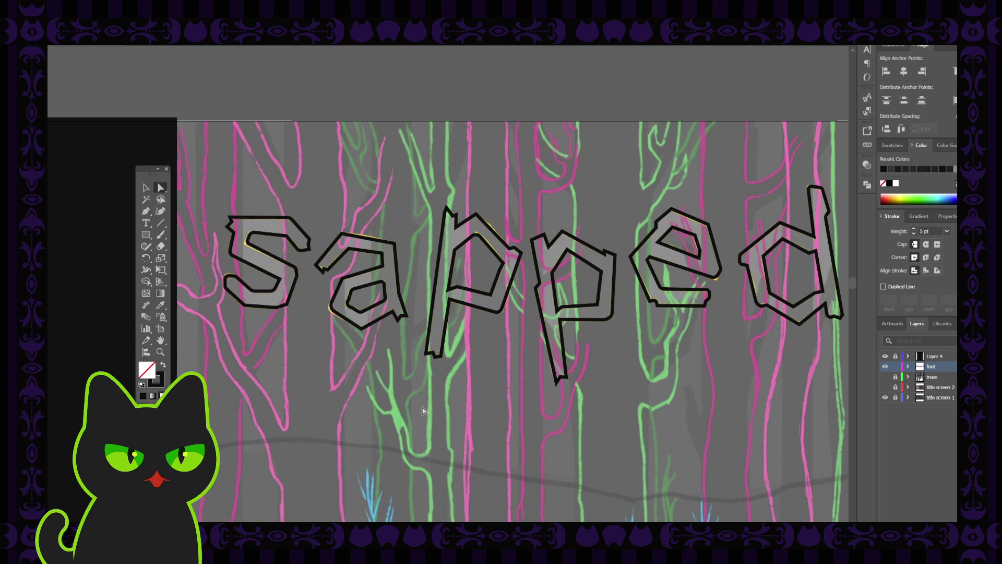
{"action": "left_click", "coordinate": [449, 300]}
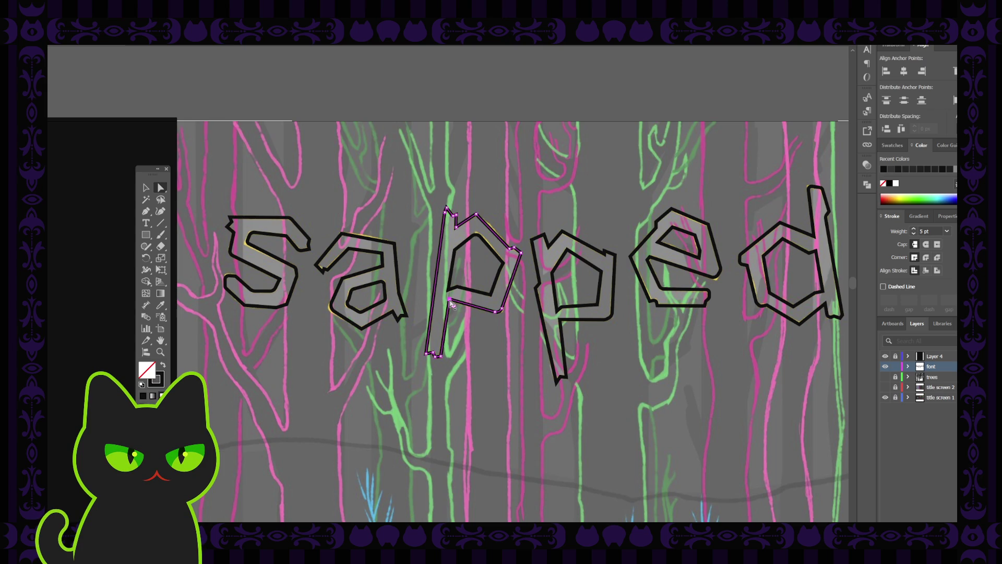
{"action": "left_click", "coordinate": [561, 321], "text": "shift"}
{"action": "left_click", "coordinate": [486, 333]}
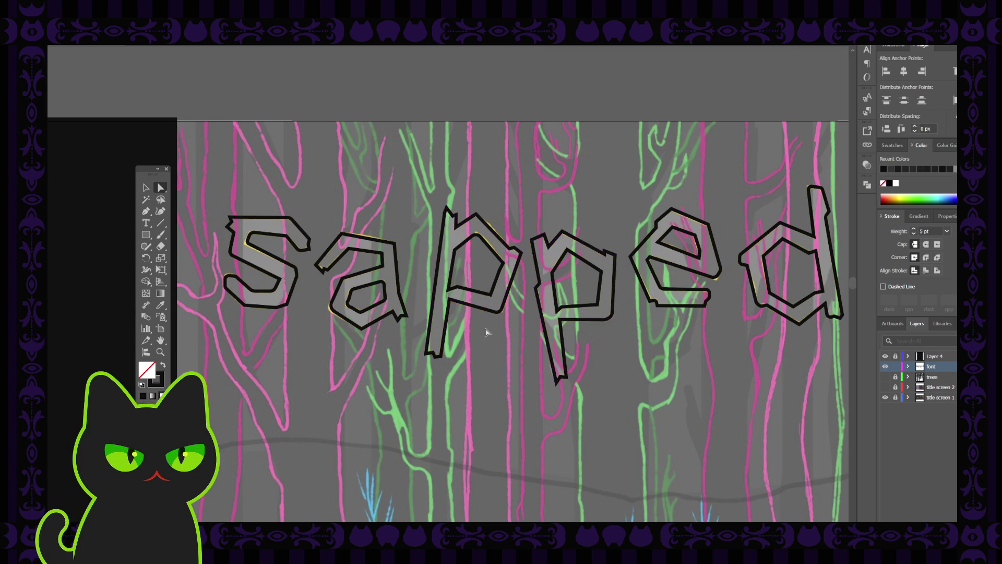
{"action": "key", "text": "v"}
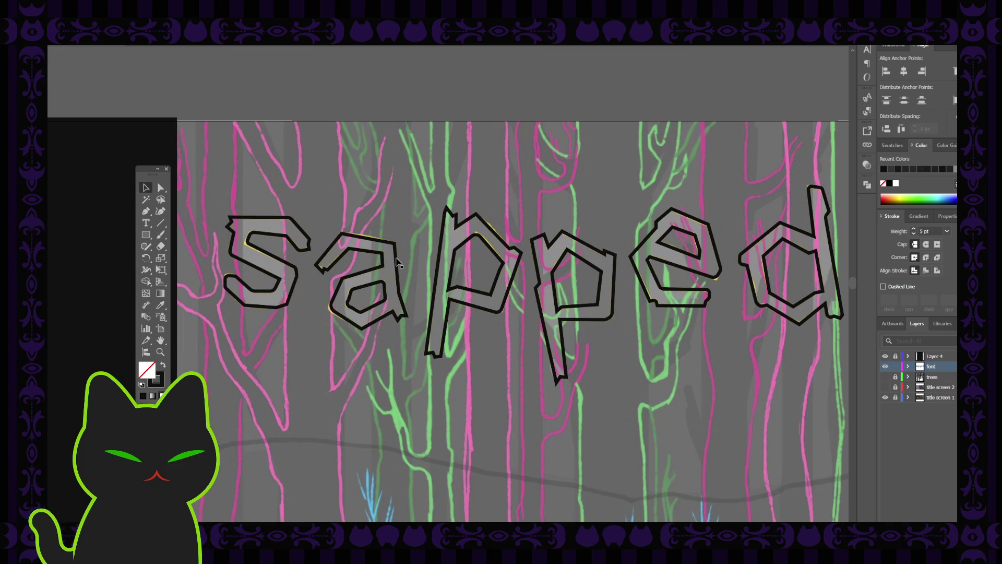
{"action": "key", "text": "h"}
{"action": "left_click_drag", "start_coordinate": [431, 227], "coordinate": [402, 227]}
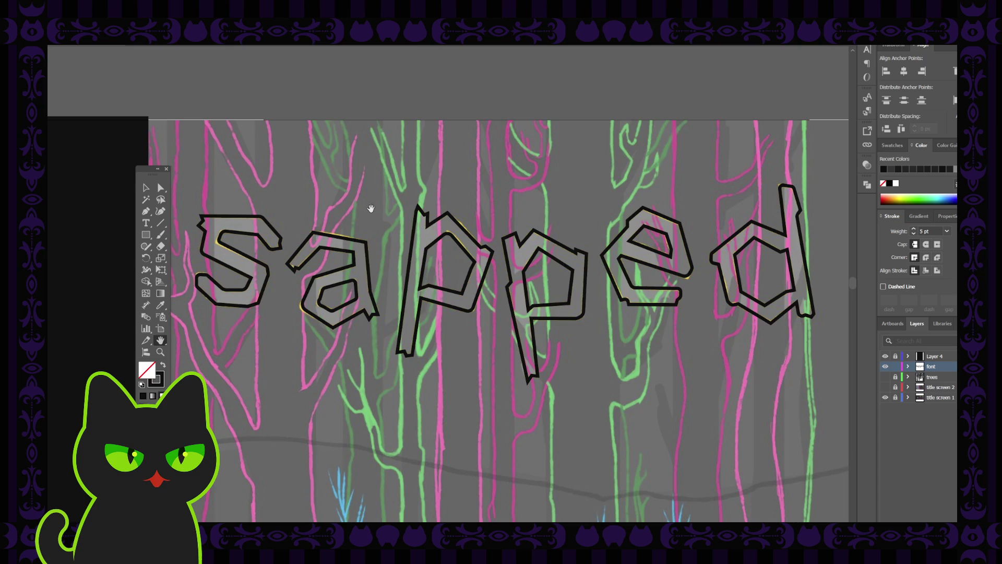
- Inspect the a outline's anchors, then zoom out to the whole title screen with depart below
{"action": "left_click_drag", "start_coordinate": [371, 209], "coordinate": [362, 210]}
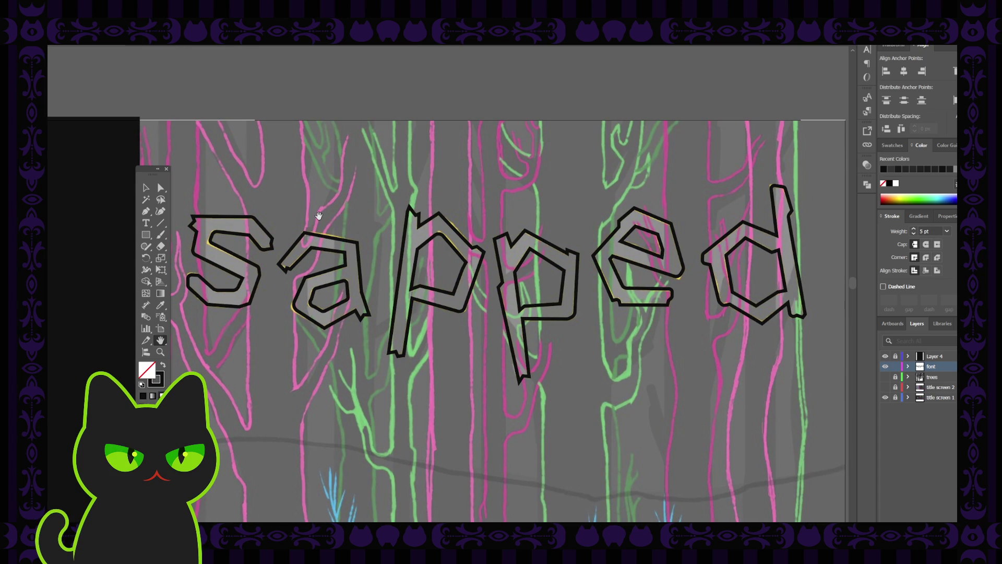
{"action": "key", "text": "a"}
{"action": "left_click", "coordinate": [305, 239]}
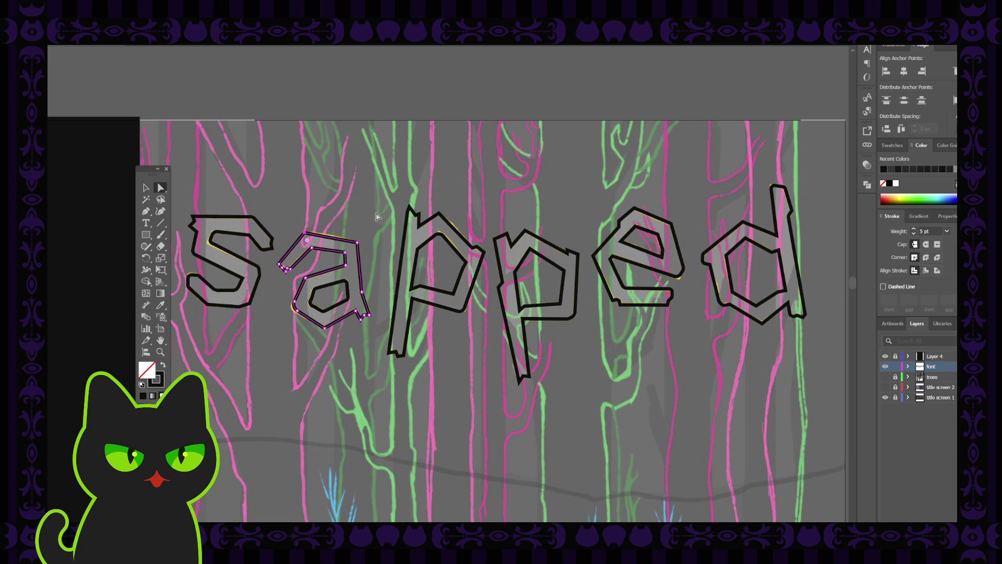
{"action": "left_click", "coordinate": [405, 214]}
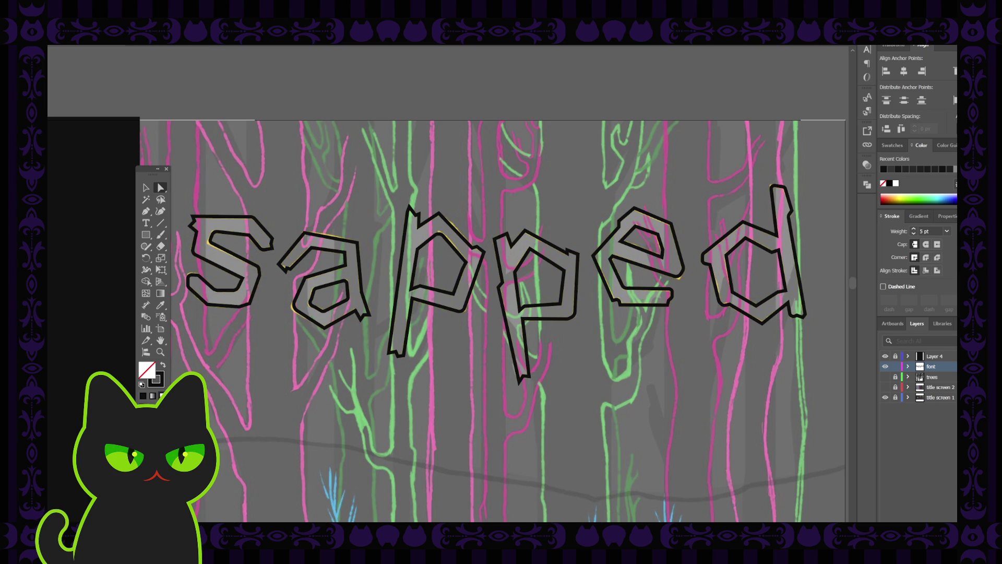
{"action": "left_click", "coordinate": [357, 243]}
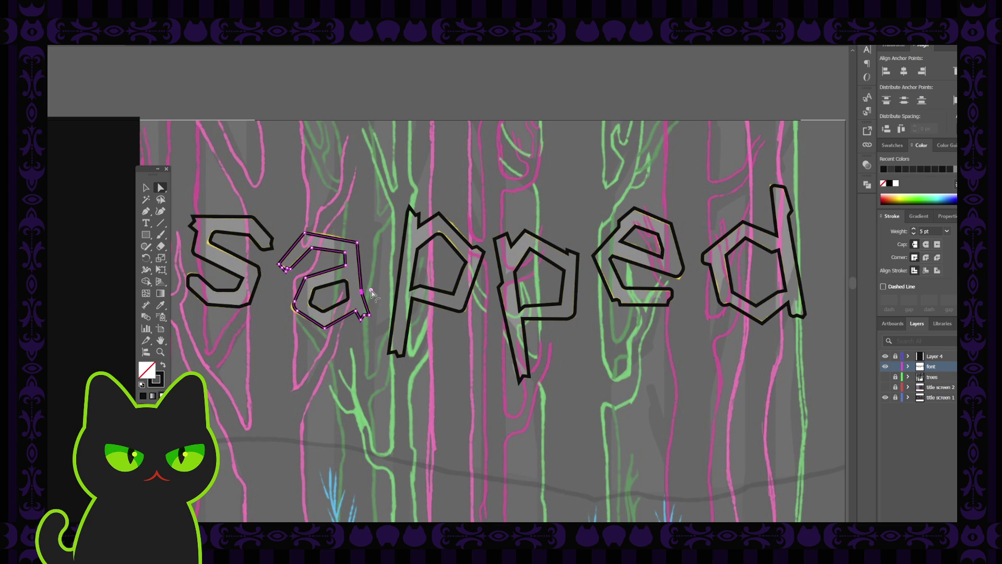
{"action": "left_click", "coordinate": [376, 267]}
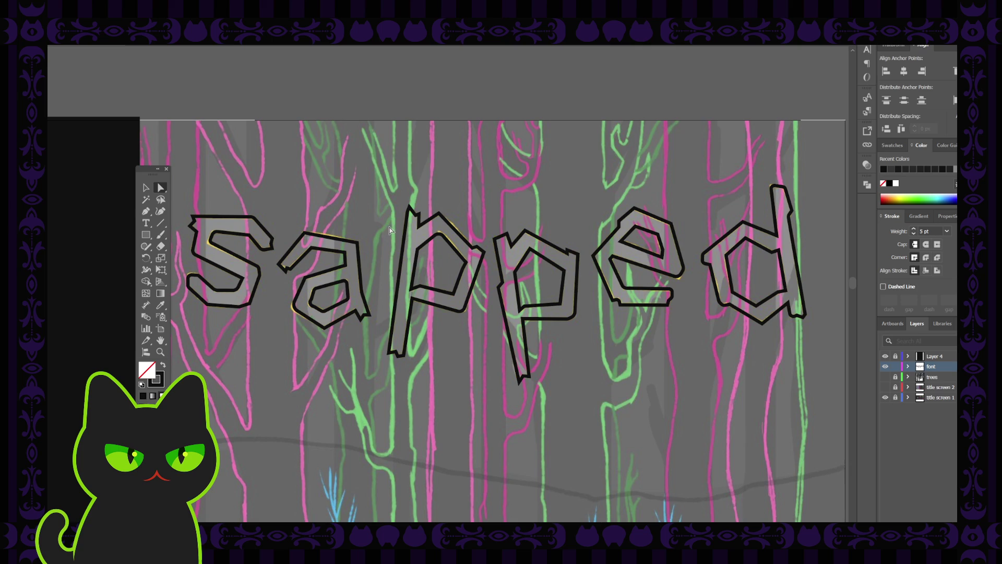
{"action": "key", "text": "ctrl+minus"}
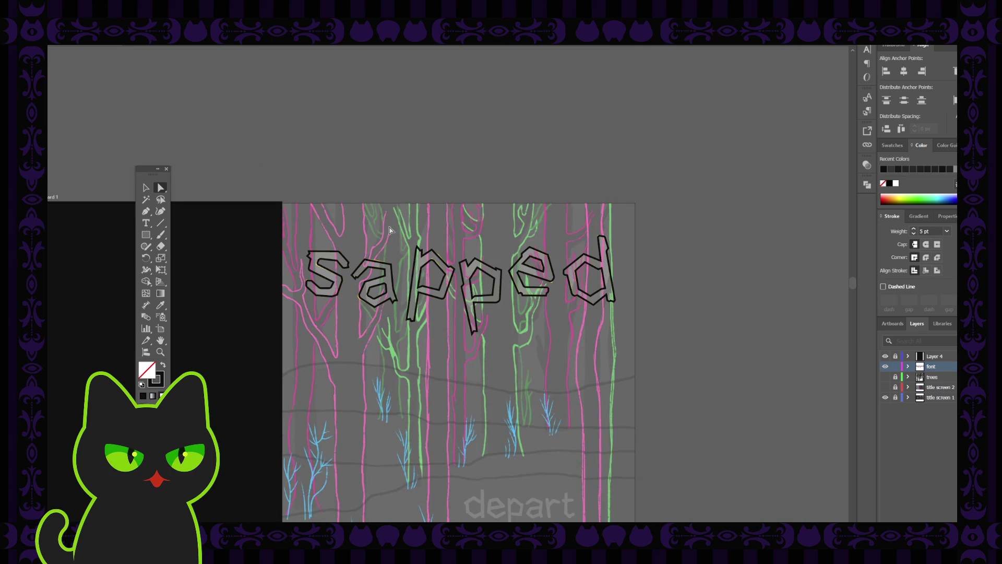
- Put the trees layer in Outline mode and marquee-select all the sapped lettering
{"action": "left_click_drag", "start_coordinate": [433, 336], "coordinate": [440, 306]}
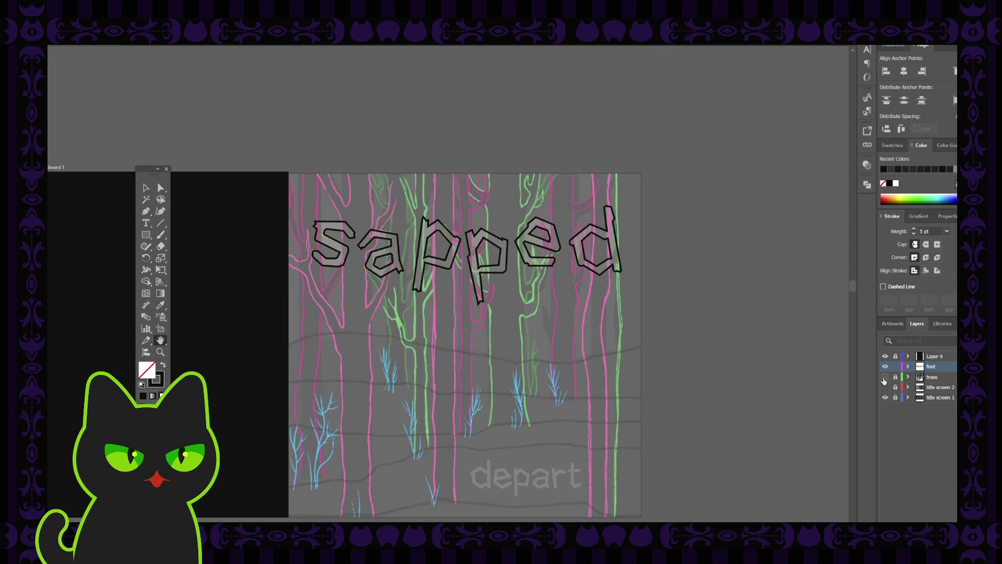
{"action": "left_click", "coordinate": [885, 378], "text": "ctrl"}
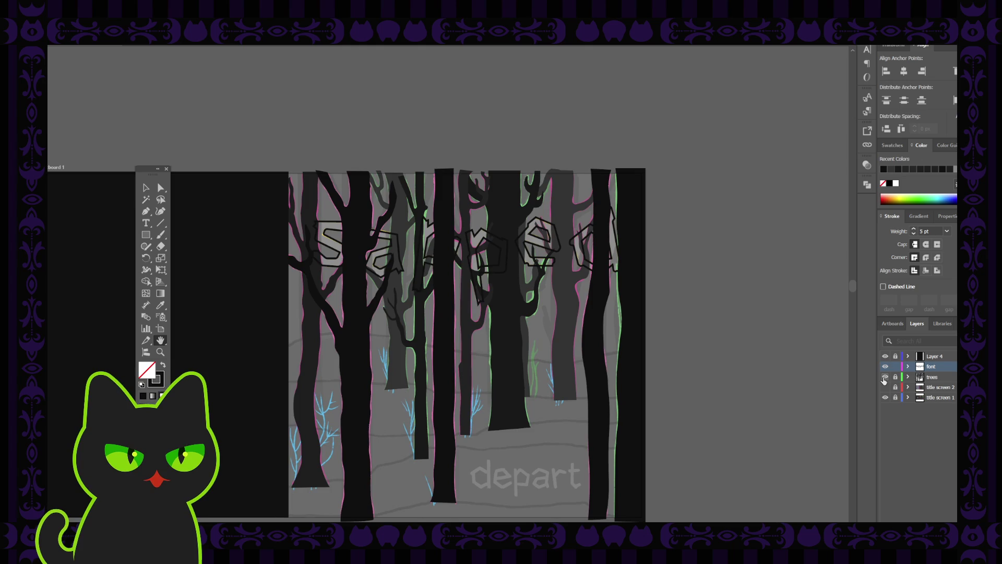
{"action": "left_click", "coordinate": [885, 378], "text": "ctrl"}
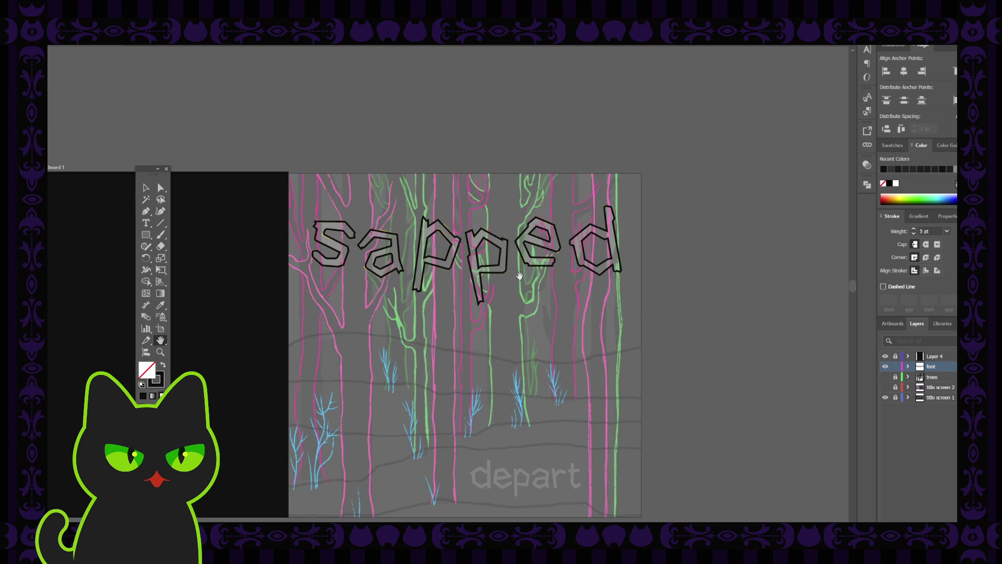
{"action": "left_click", "coordinate": [146, 188]}
{"action": "left_click_drag", "start_coordinate": [311, 210], "coordinate": [564, 297]}
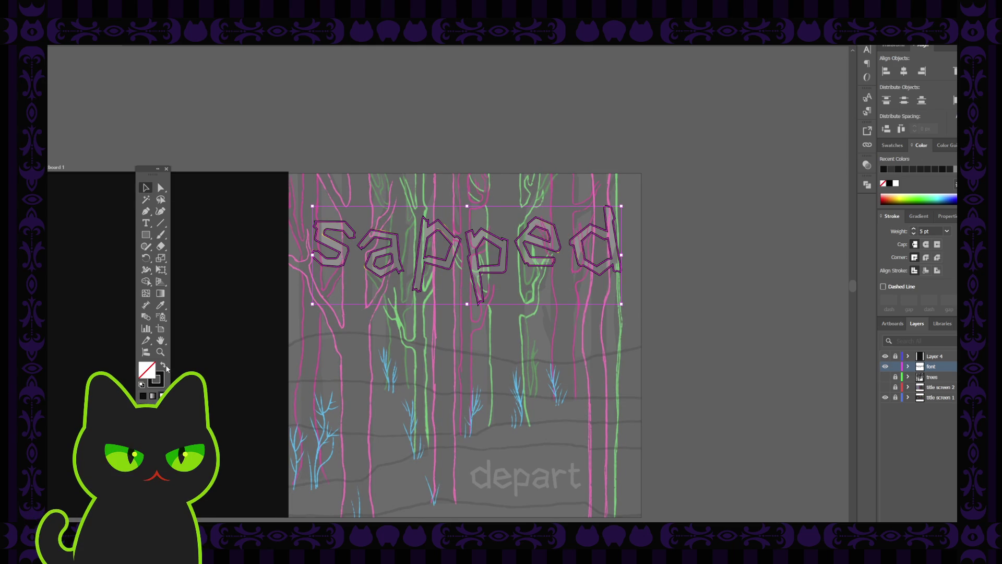
- Swap the letters to solid fill and cut the a's counter out with Pathfinder Minus Front
{"action": "key", "text": "shift+x"}
{"action": "left_click", "coordinate": [396, 338]}
{"action": "left_click", "coordinate": [391, 267]}
{"action": "left_click", "coordinate": [397, 247], "text": "shift"}
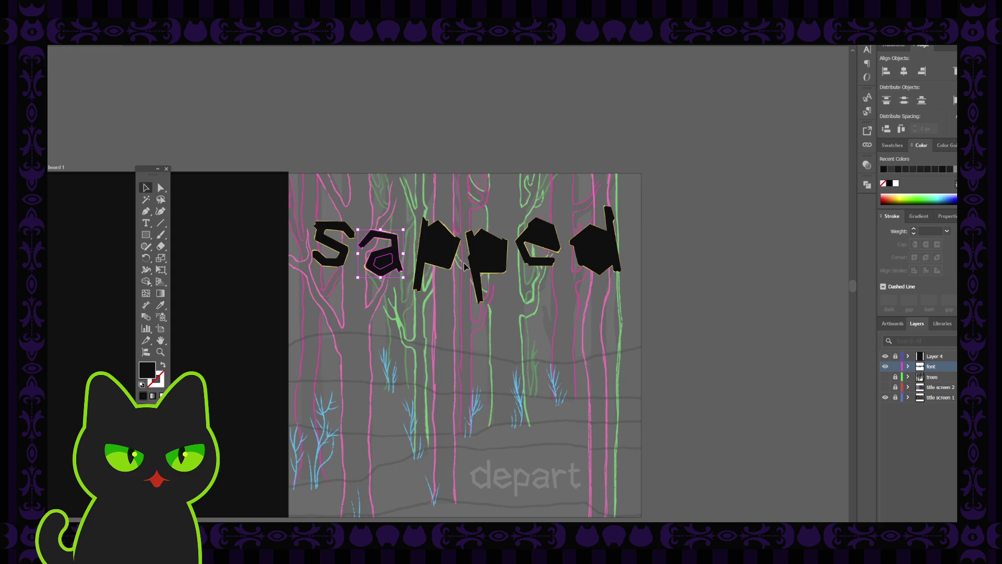
{"action": "left_click", "coordinate": [867, 186]}
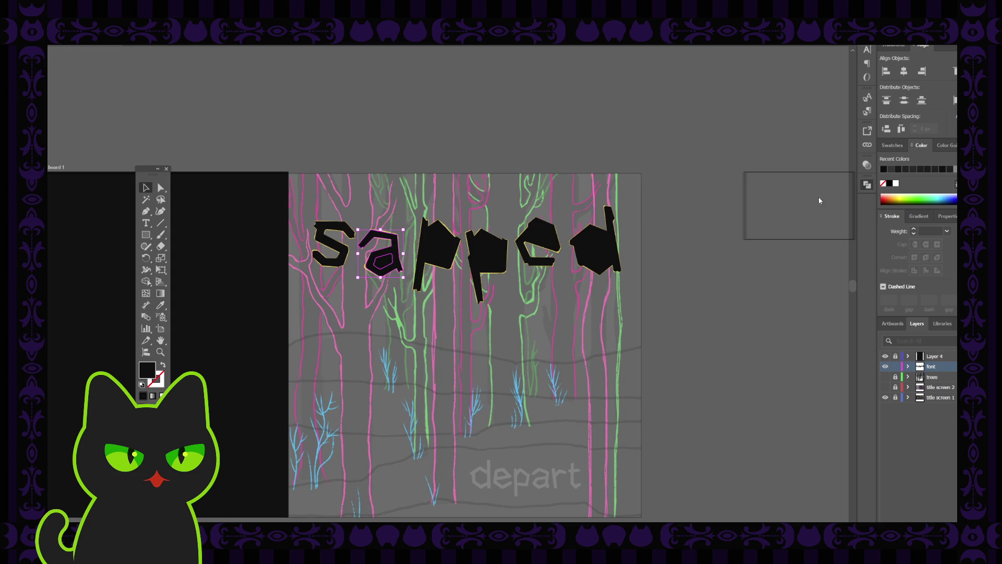
{"action": "left_click", "coordinate": [821, 202]}
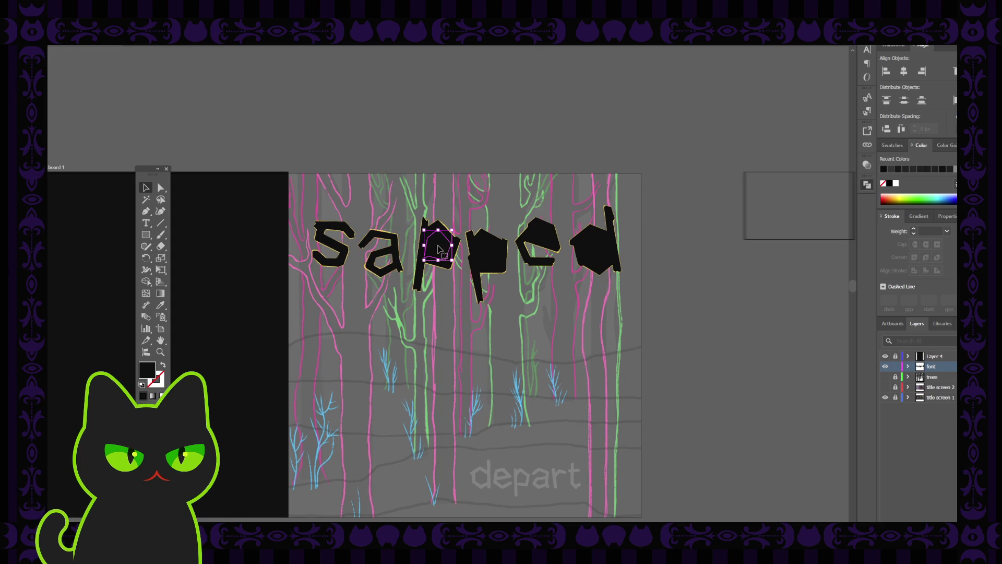
- Cut out the counters of the first p, second p, e and the d's hexagon as holes
{"action": "left_click", "coordinate": [445, 238]}
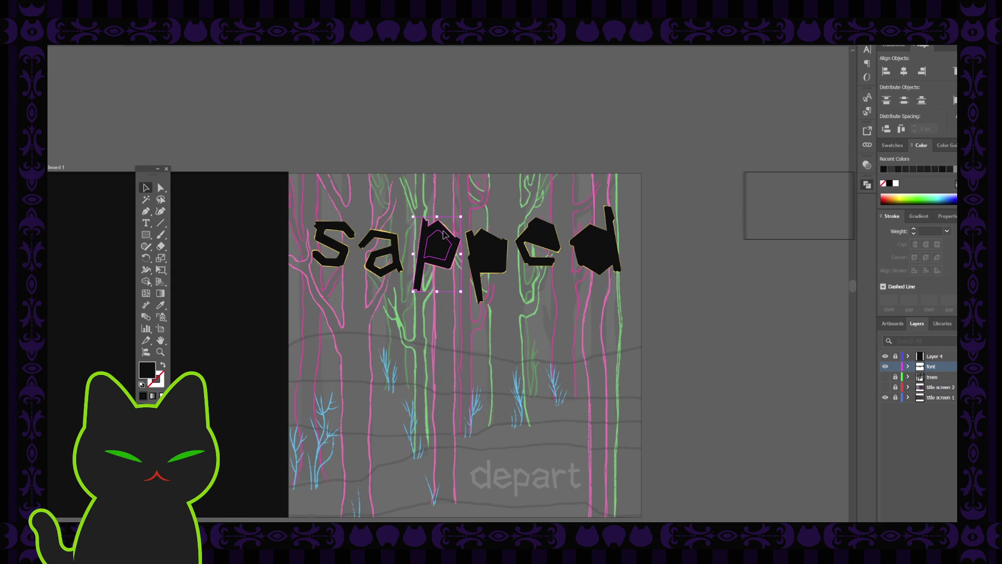
{"action": "left_click", "coordinate": [774, 209]}
{"action": "left_click", "coordinate": [486, 254]}
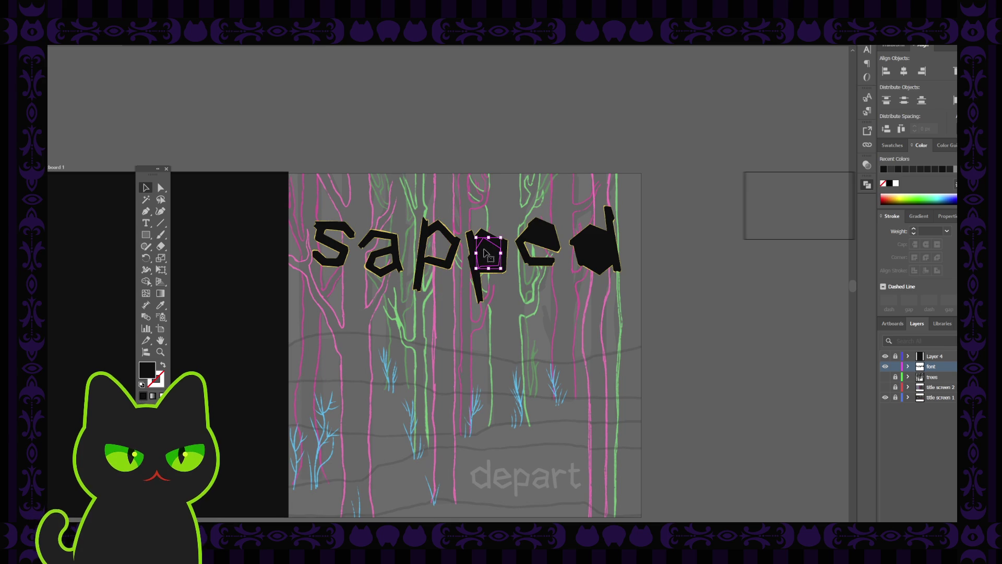
{"action": "left_click", "coordinate": [773, 209]}
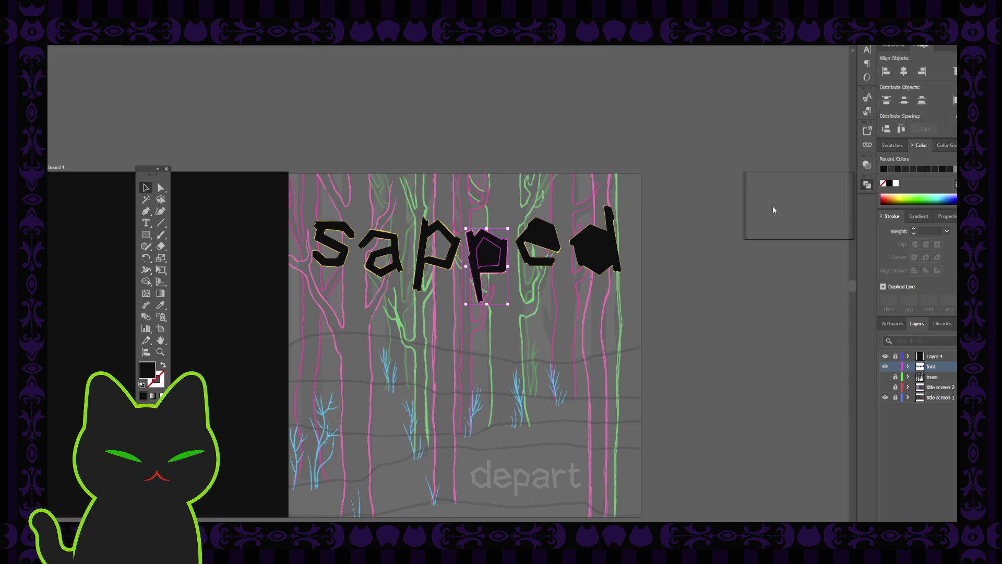
{"action": "left_click", "coordinate": [542, 239]}
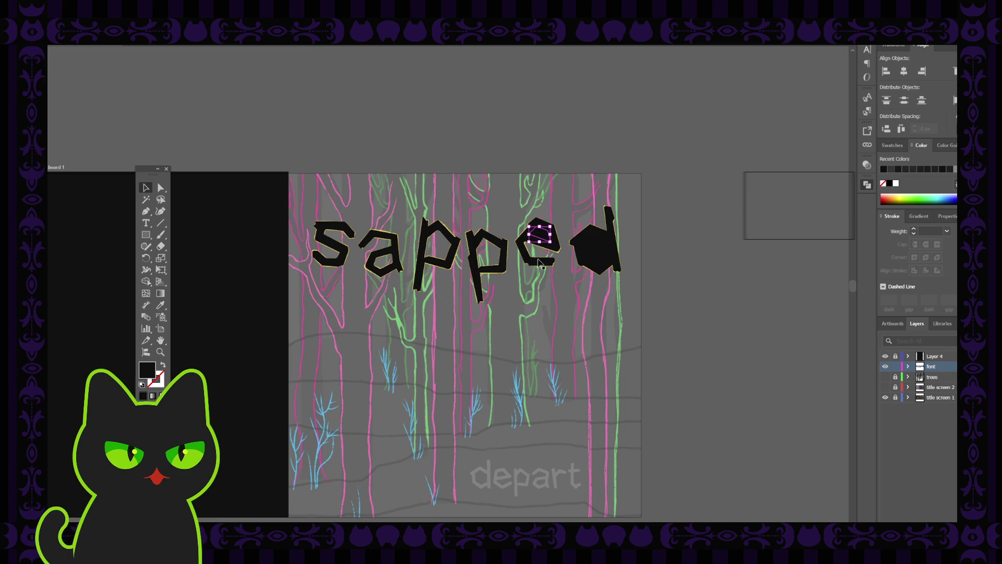
{"action": "left_click", "coordinate": [765, 217]}
{"action": "left_click", "coordinate": [594, 247]}
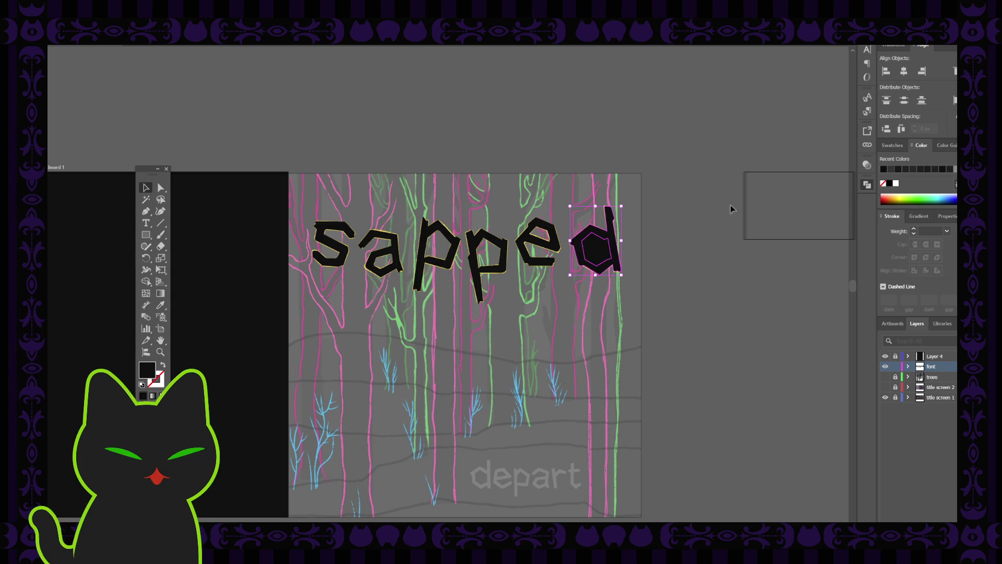
{"action": "left_click", "coordinate": [774, 211]}
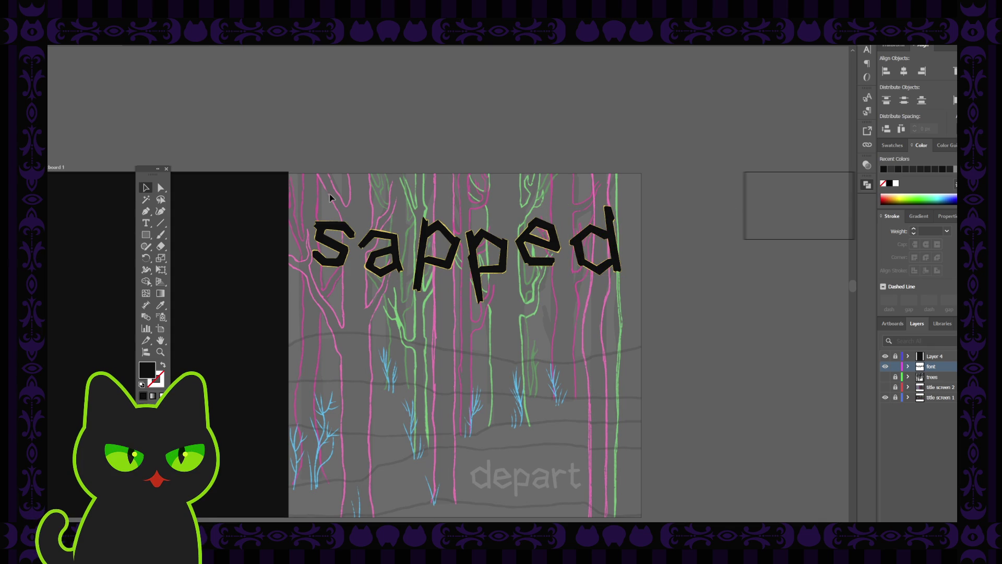
- Select all the sapped lettering and lighten its fill to near white
{"action": "left_click", "coordinate": [377, 235]}
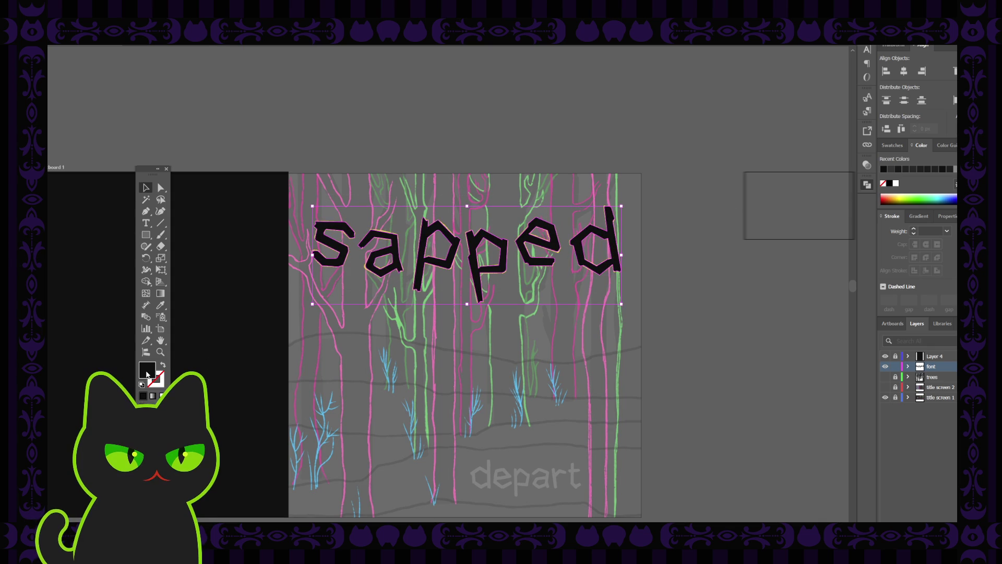
{"action": "left_click", "coordinate": [743, 204]}
{"action": "left_click_drag", "start_coordinate": [743, 204], "coordinate": [744, 162]}
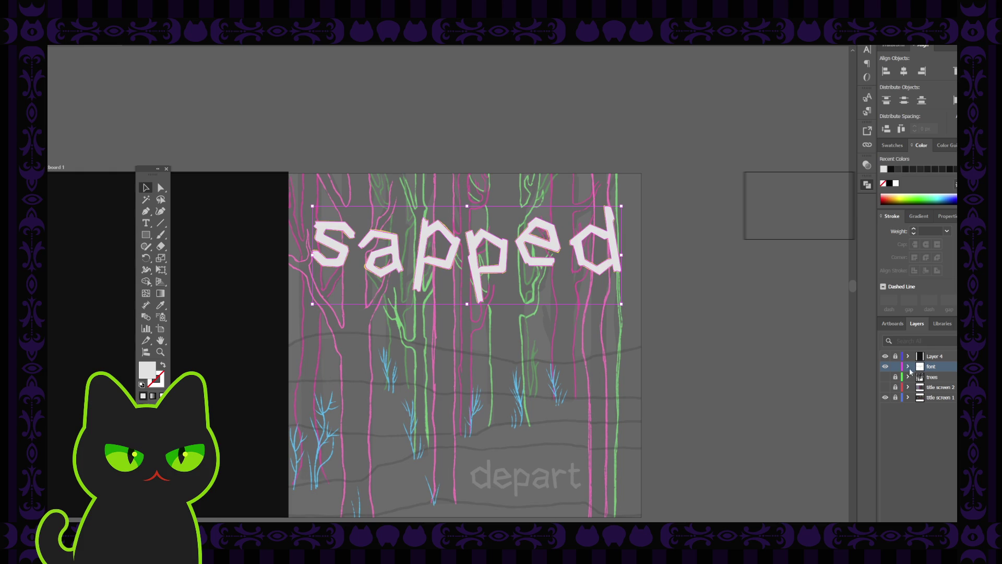
- Deselect the lettering and pan to preview the white title over the rendered dark trees
{"action": "left_click", "coordinate": [757, 352]}
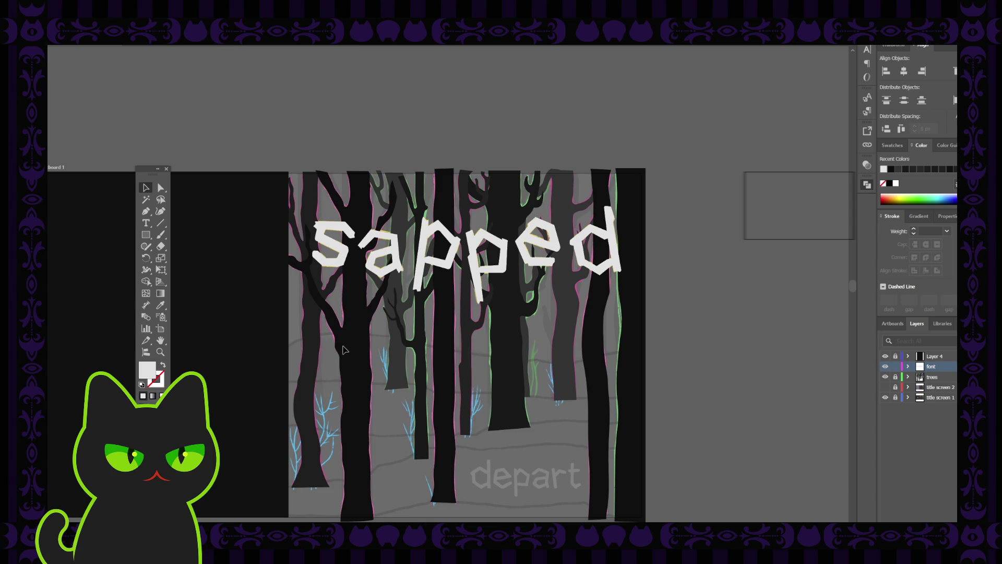
{"action": "key", "text": "h"}
{"action": "left_click_drag", "start_coordinate": [353, 387], "coordinate": [374, 362]}
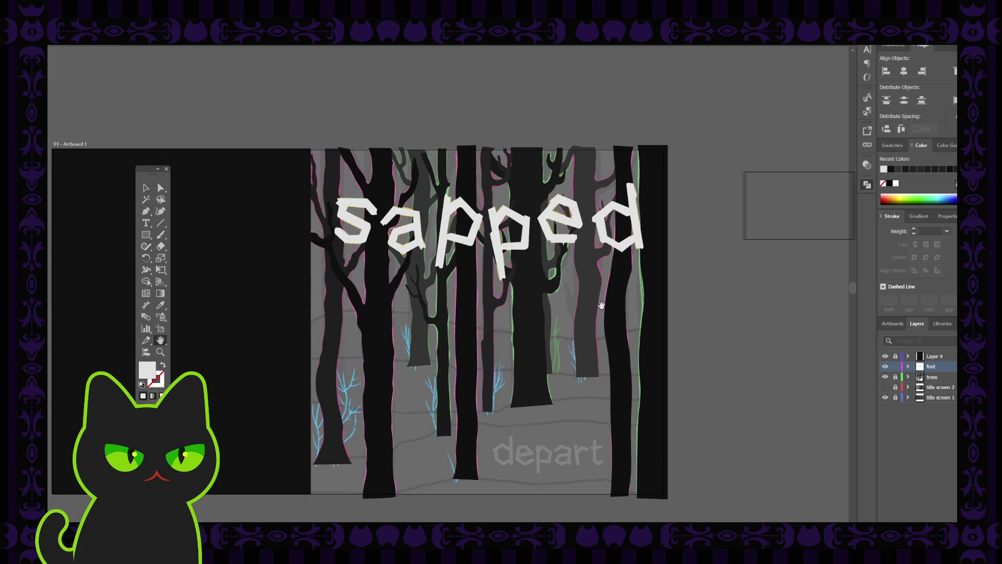
- Re-dock the Tools panel, show title screen 2 and hide Layer 4 to reveal the bark texture
{"action": "left_click", "coordinate": [166, 168]}
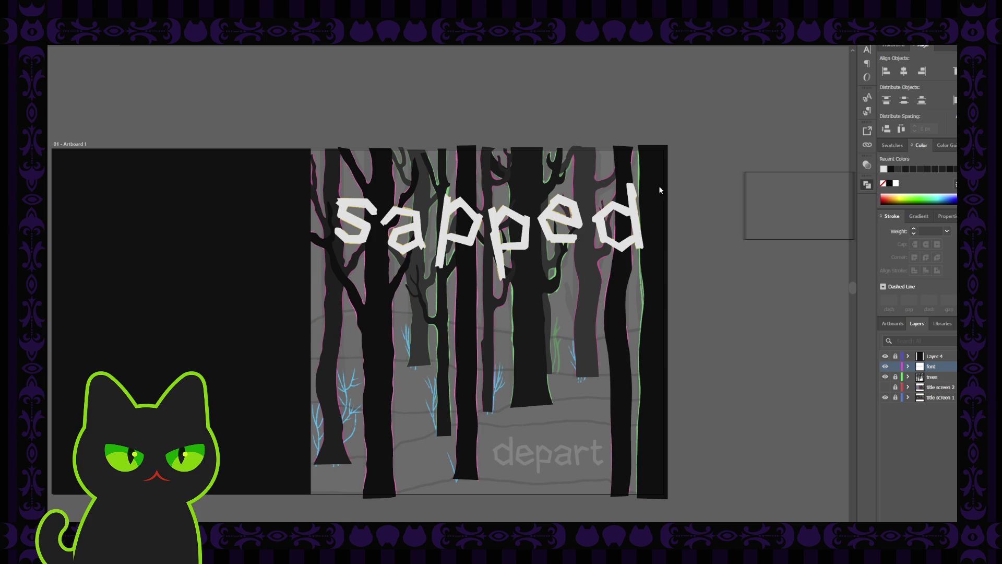
{"action": "left_click_drag", "start_coordinate": [659, 190], "coordinate": [698, 168]}
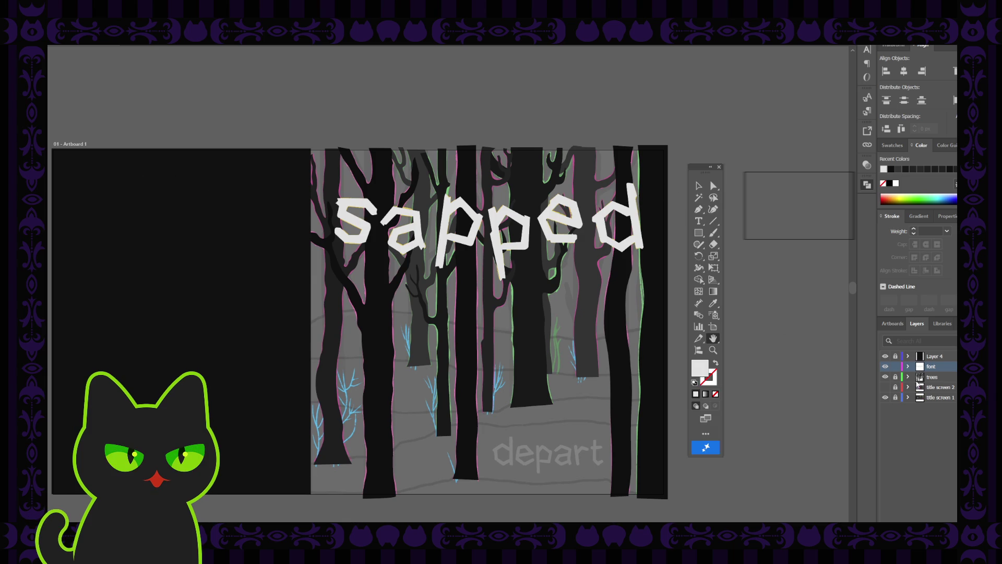
{"action": "left_click", "coordinate": [885, 388]}
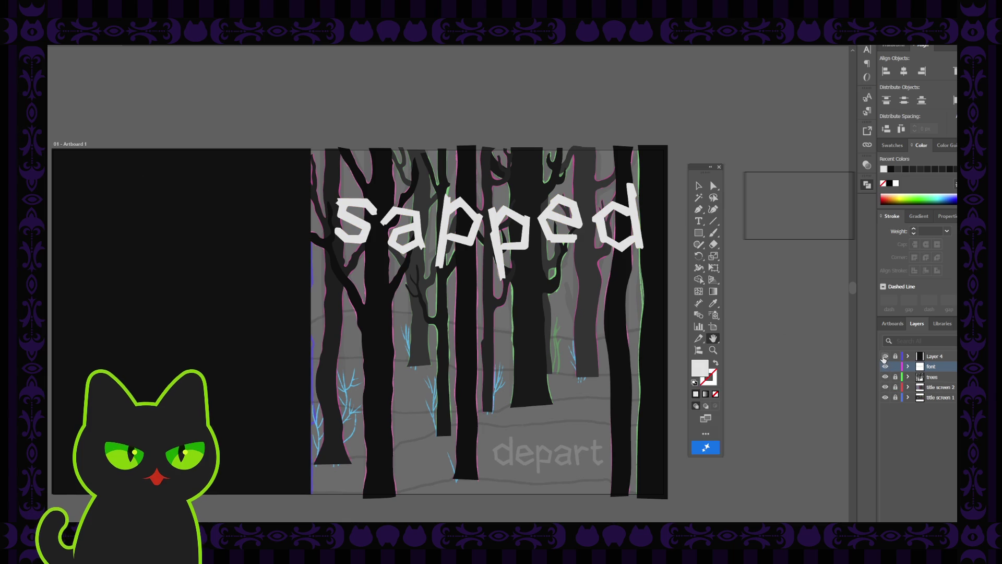
{"action": "left_click", "coordinate": [886, 355]}
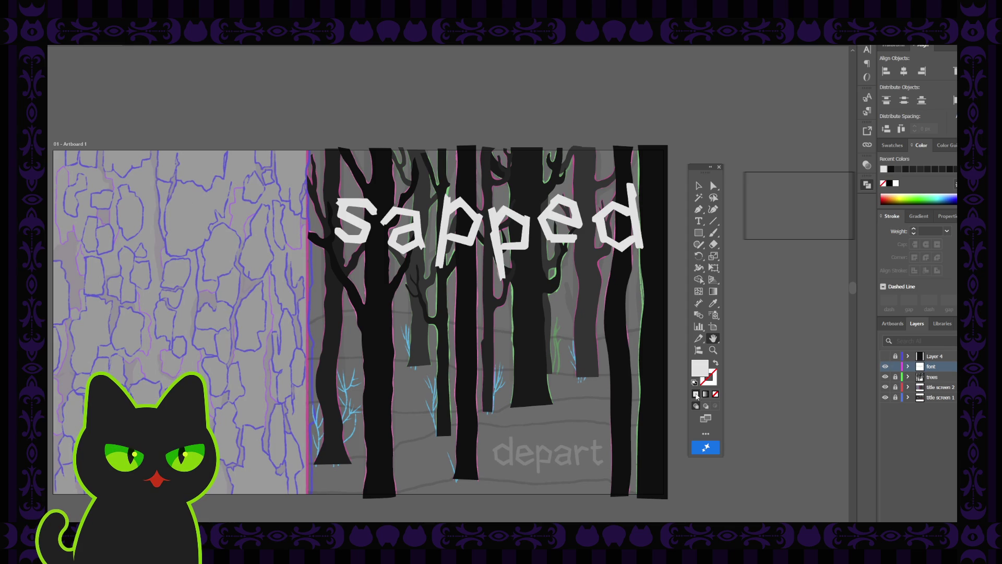
{"action": "left_click_drag", "start_coordinate": [537, 353], "coordinate": [523, 350]}
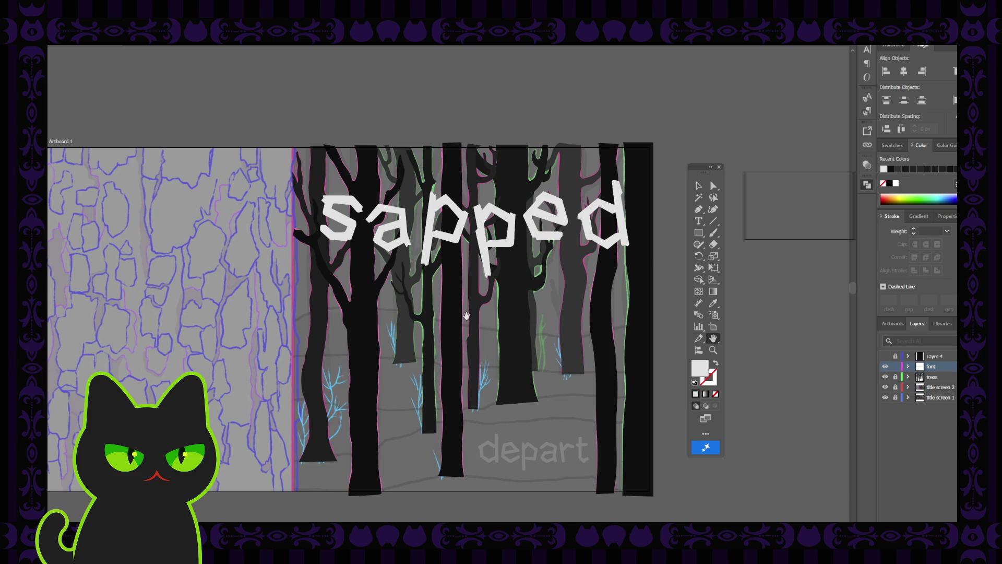
{"action": "scroll", "coordinate": [400, 355], "scroll_direction": "left", "scroll_amount": 1}
{"action": "scroll", "coordinate": [391, 350], "scroll_direction": "left", "scroll_amount": 2}
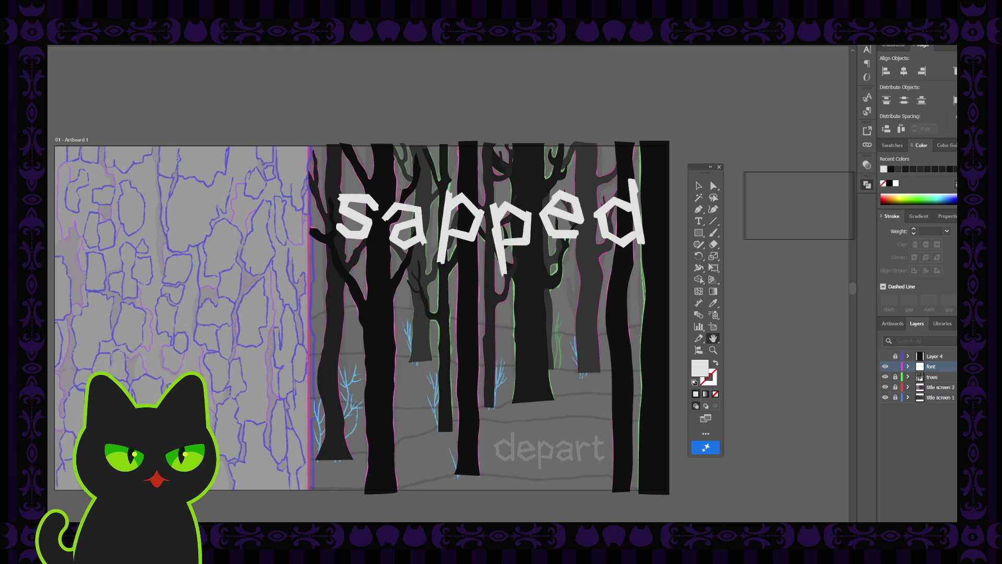
{"action": "scroll", "coordinate": [722, 118], "scroll_direction": "down", "scroll_amount": 1}
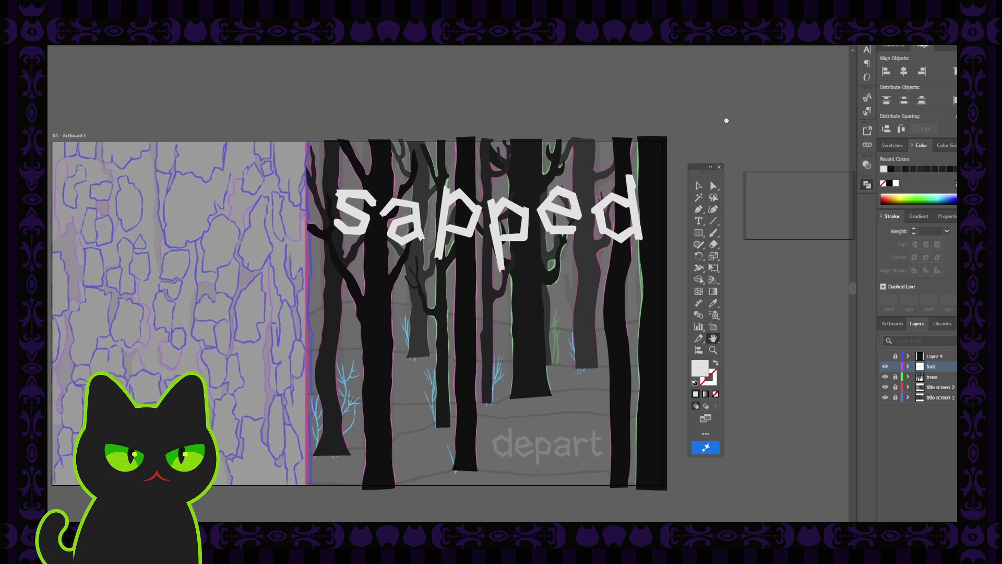
{"action": "scroll", "coordinate": [567, 132], "scroll_direction": "left", "scroll_amount": 1}
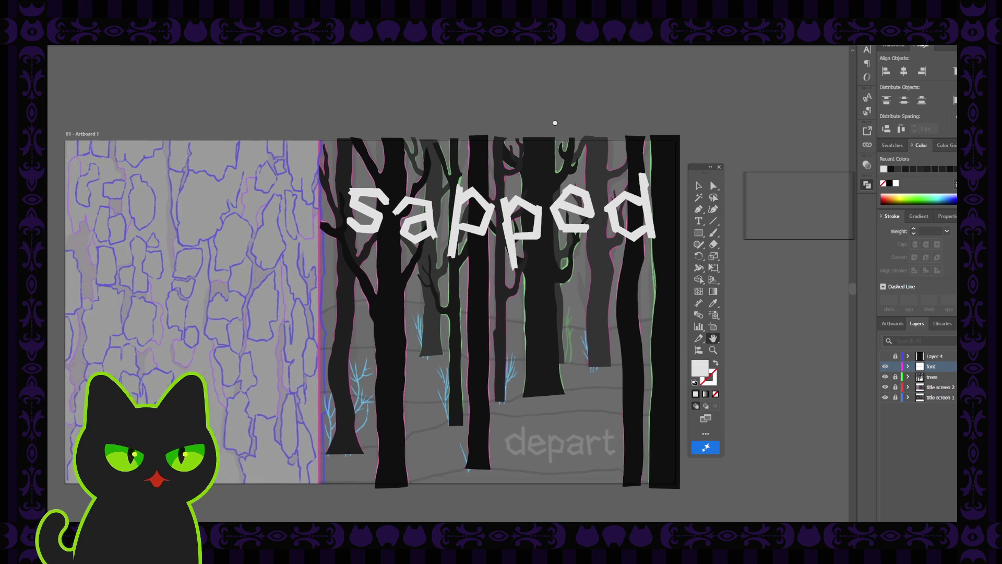
{"action": "scroll", "coordinate": [558, 123], "scroll_direction": "left", "scroll_amount": 1}
- Show and unlock Layer 4, then select the black rectangle on the left
{"action": "left_click", "coordinate": [719, 167]}
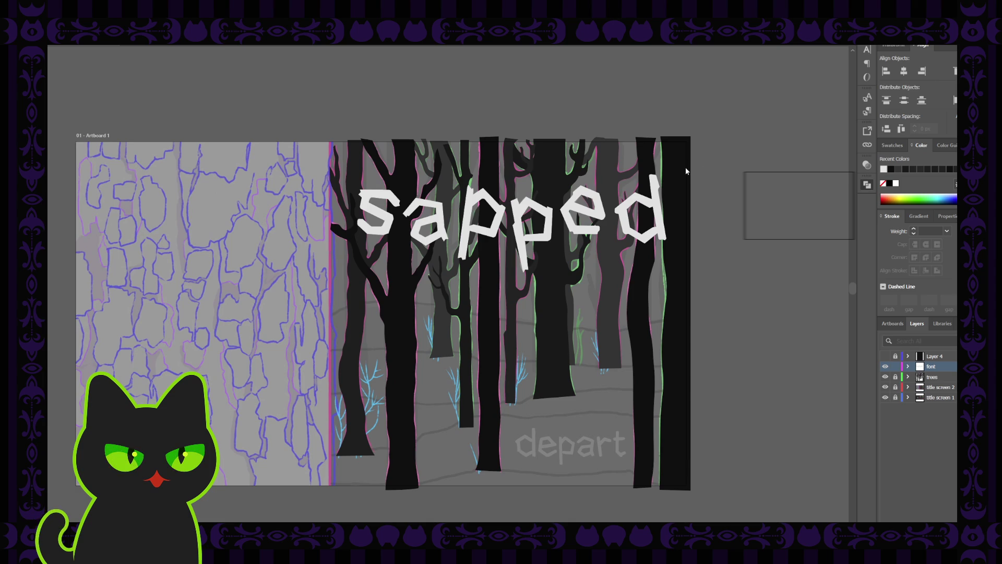
{"action": "left_click", "coordinate": [723, 172]}
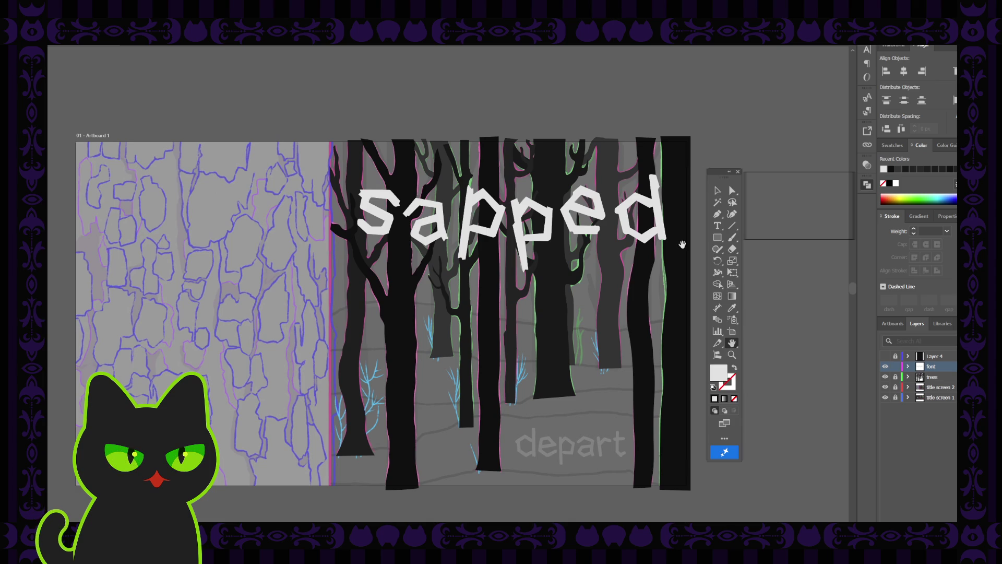
{"action": "left_click", "coordinate": [885, 357]}
{"action": "left_click", "coordinate": [895, 367]}
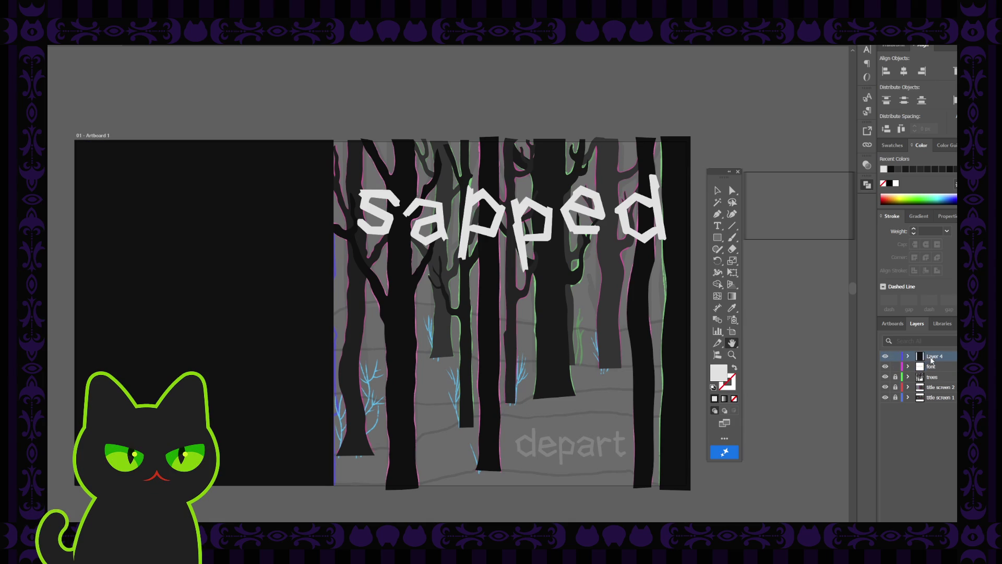
{"action": "left_click", "coordinate": [718, 191]}
{"action": "left_click", "coordinate": [287, 266]}
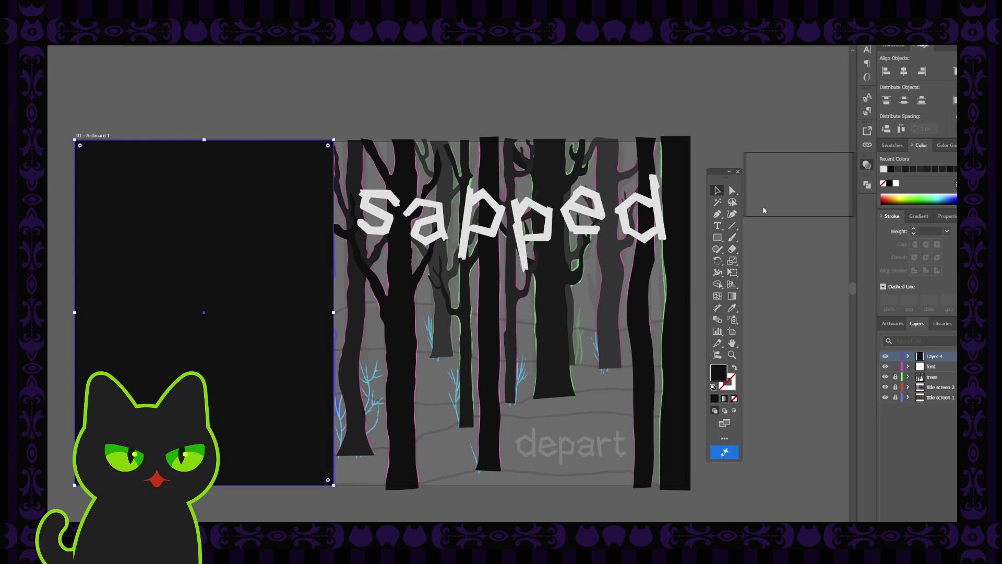
- Send the black rectangle behind the bark texture and lock Layer 4 again
{"action": "key", "text": "ctrl+shift+["}
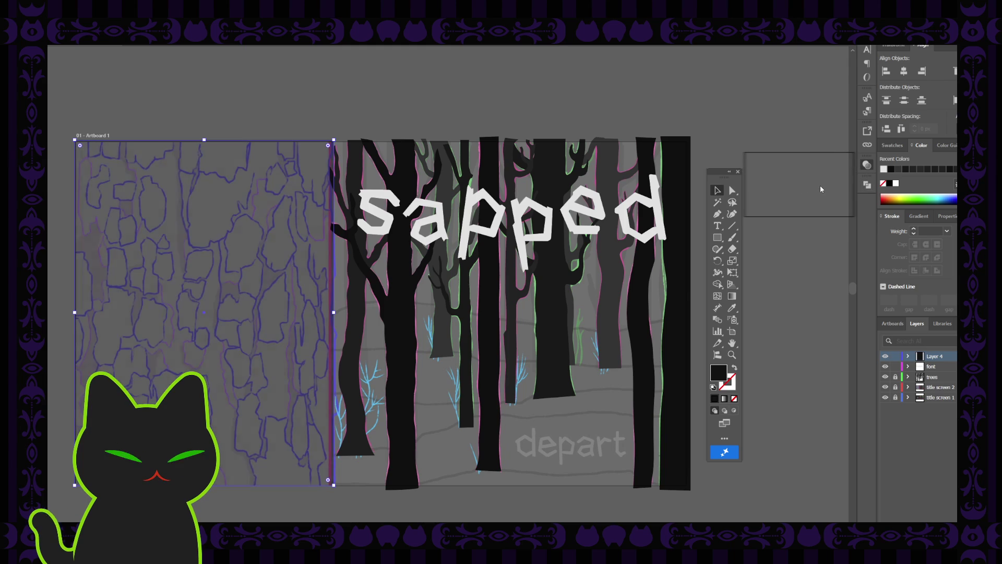
{"action": "left_click", "coordinate": [895, 356]}
{"action": "left_click_drag", "start_coordinate": [723, 168], "coordinate": [713, 166]}
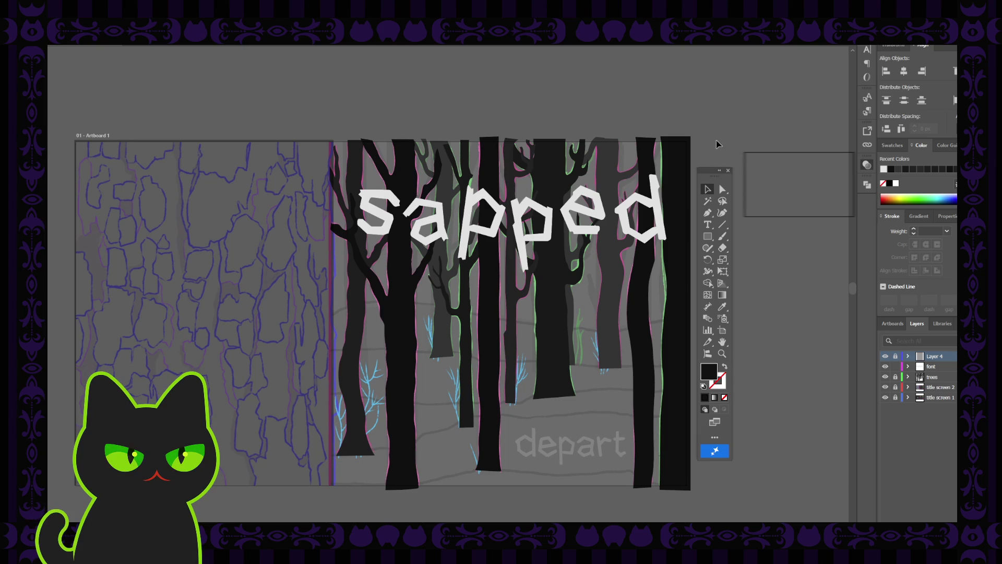